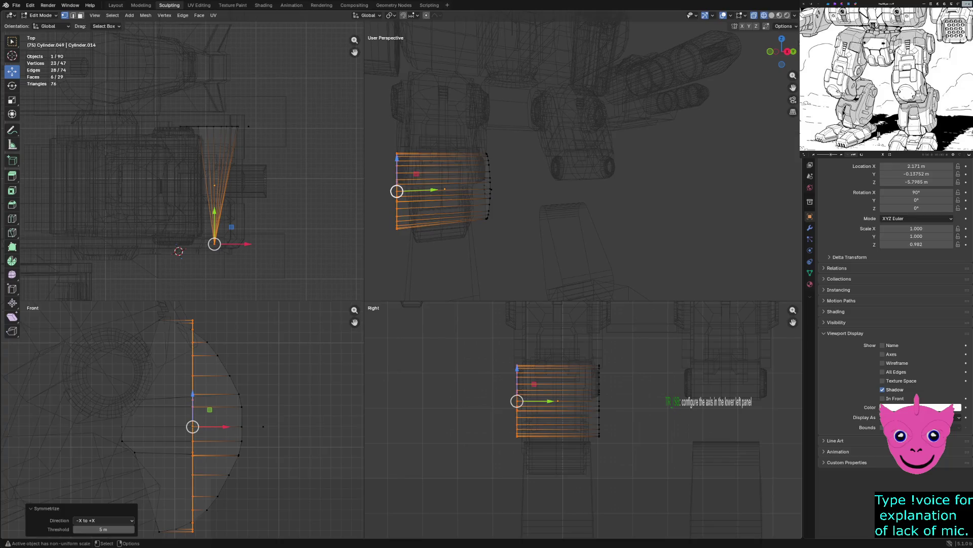
Step: Cancel the accidental vertex move and select the entire fan-shaped knee plate mesh
drag(396, 190, 368, 197)
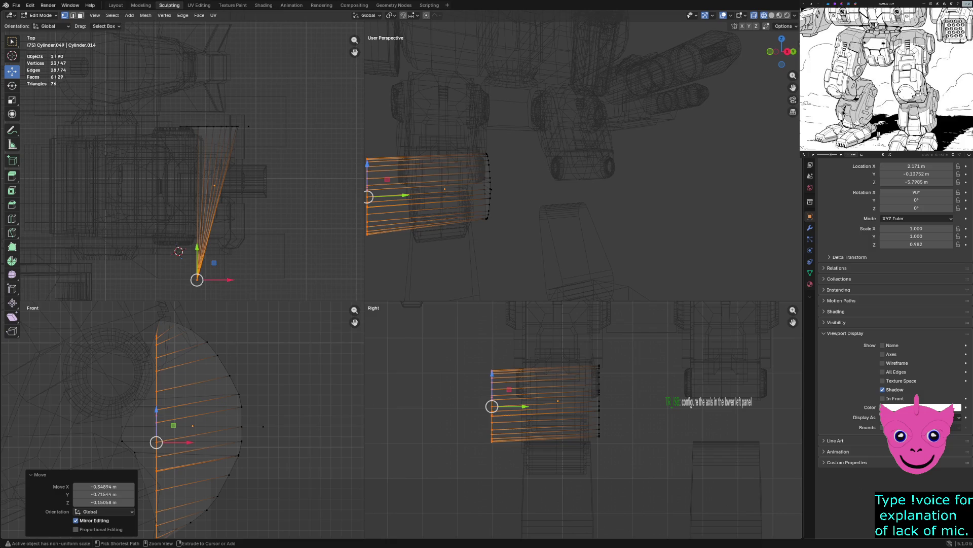
key(ctrl+z)
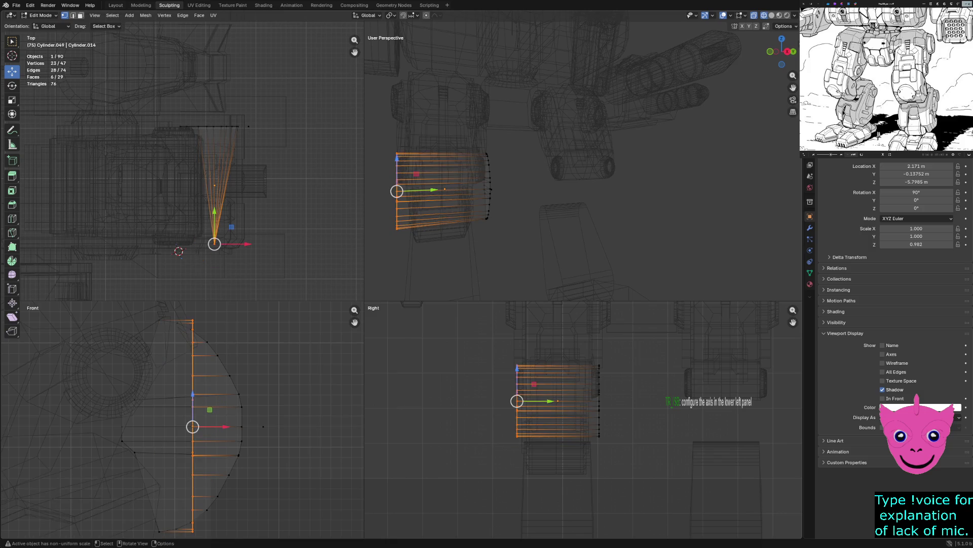
middle_drag(456, 190, 578, 190)
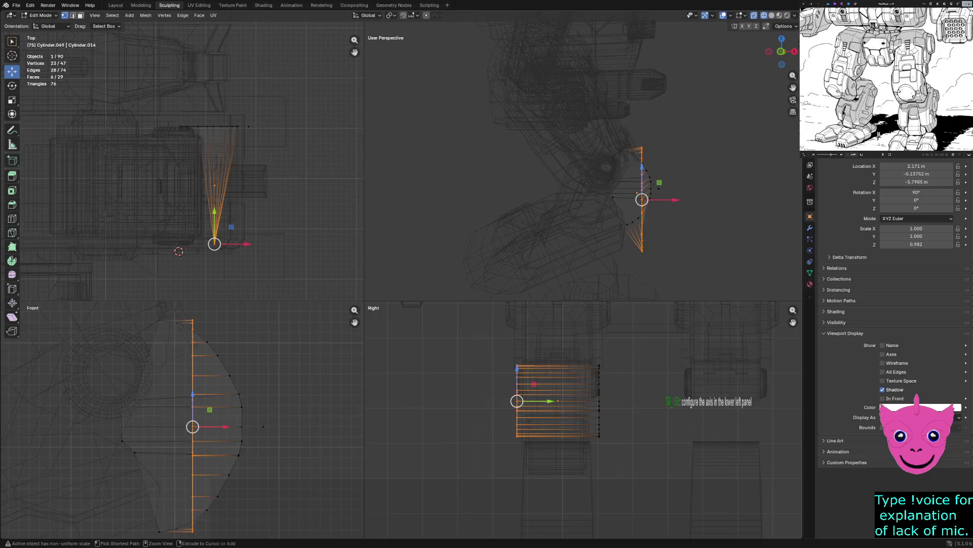
key(ctrl+l)
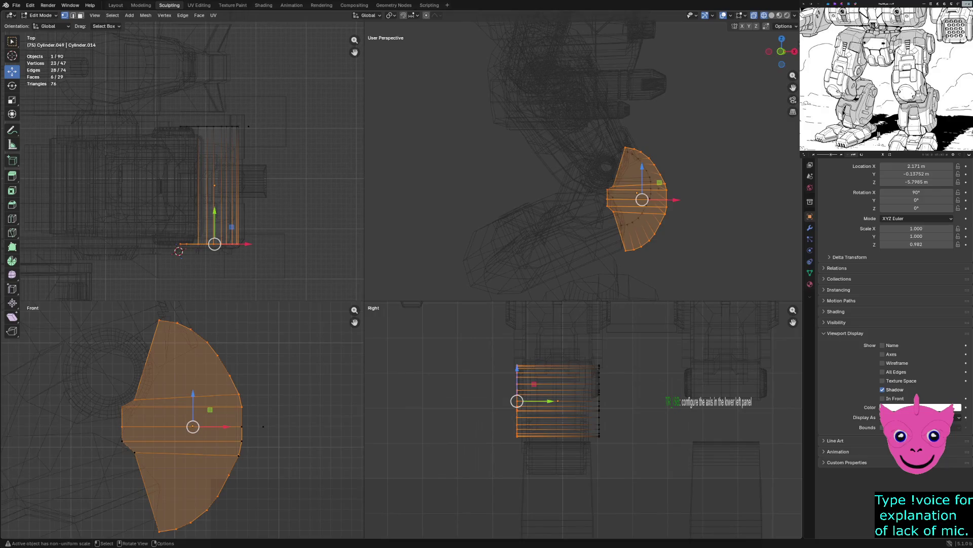
drag(548, 94, 707, 283)
middle_drag(706, 283, 574, 258)
Step: Show the viewport as wireframe and move to the Modeling workspace
key(z)
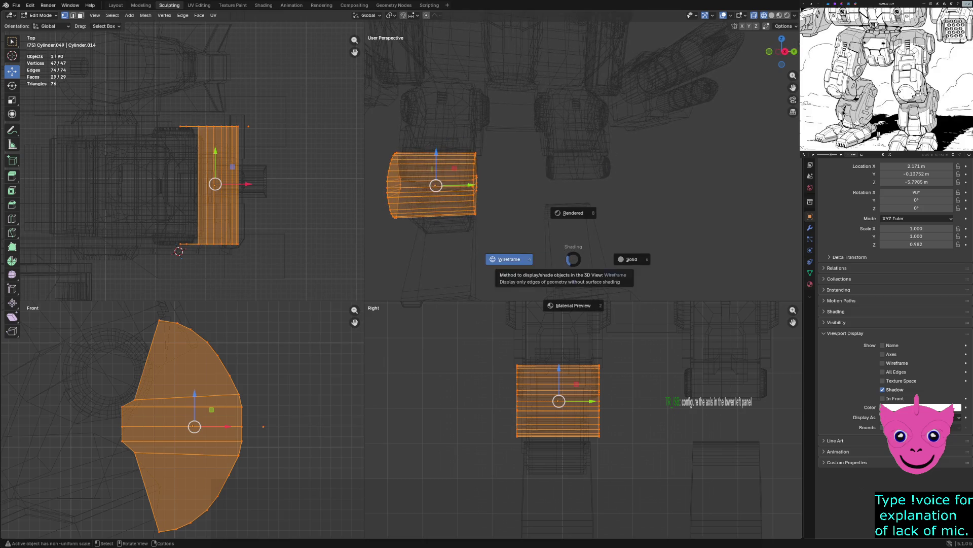
click(508, 259)
key(z)
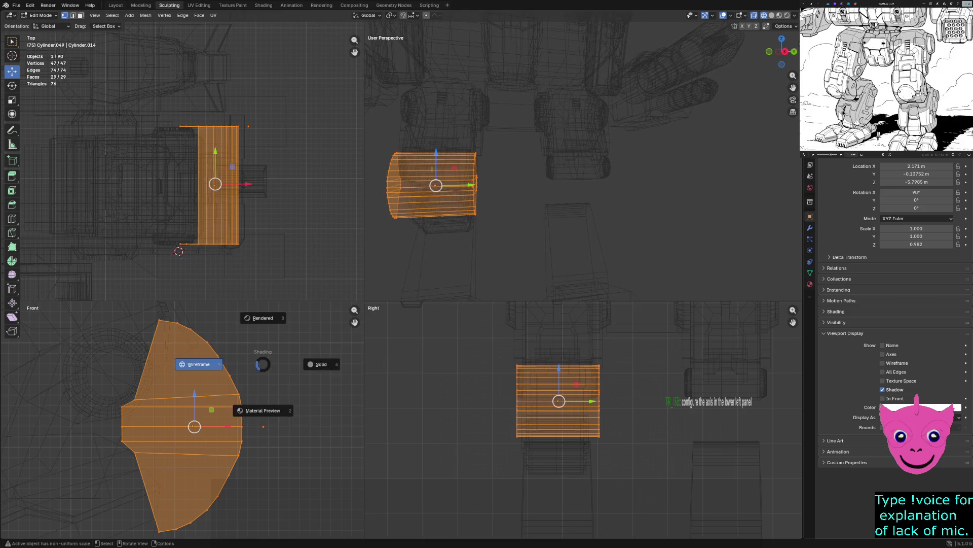
click(145, 16)
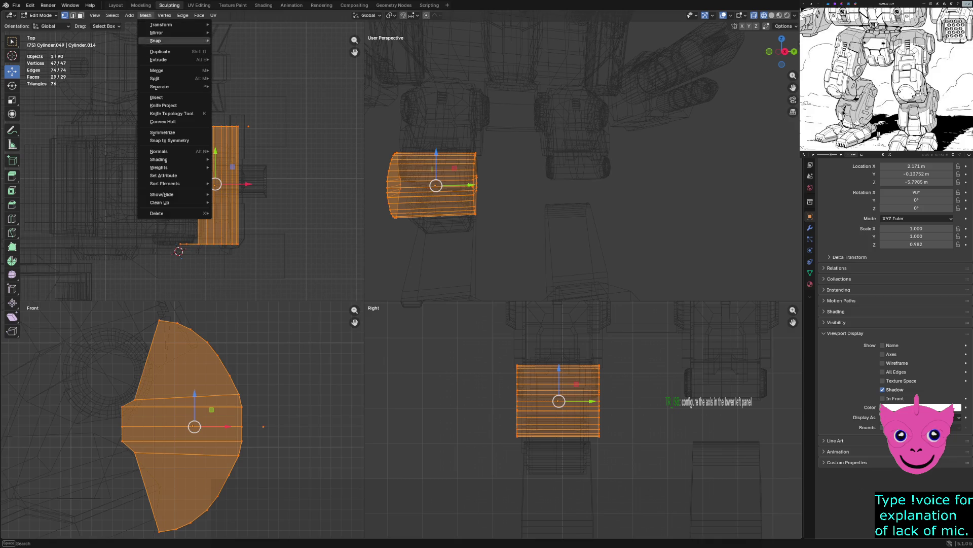
key(Escape)
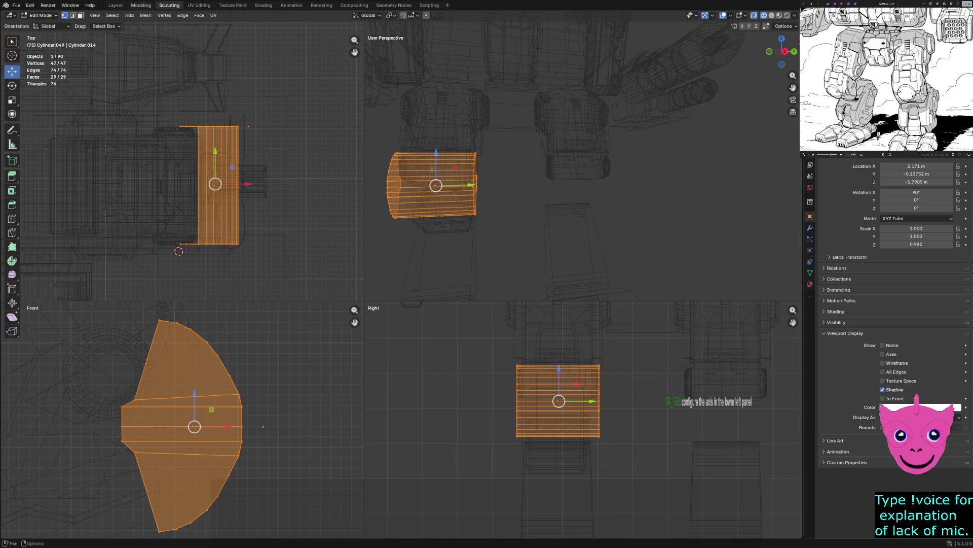
click(141, 5)
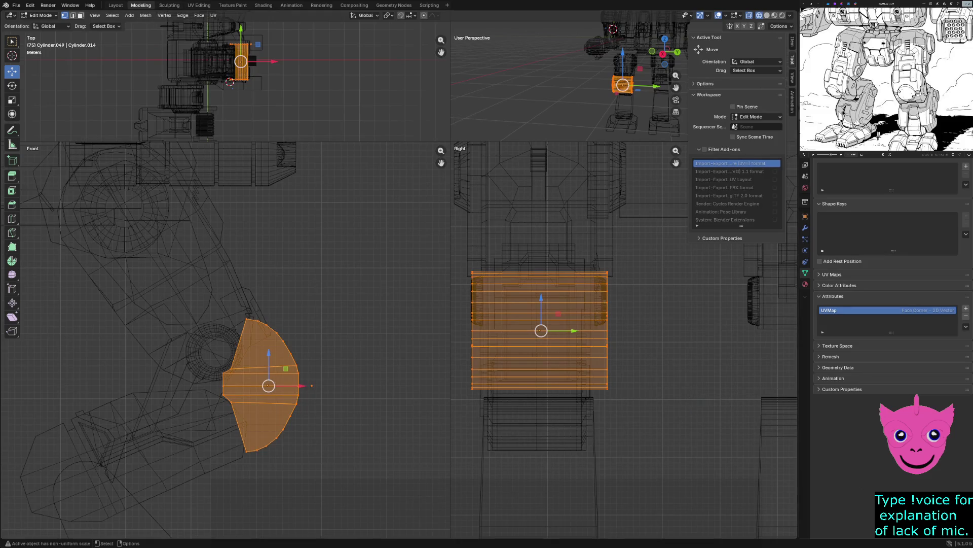
Step: Symmetrize the plate mesh, undo the flattening it caused, and deselect all geometry
click(146, 16)
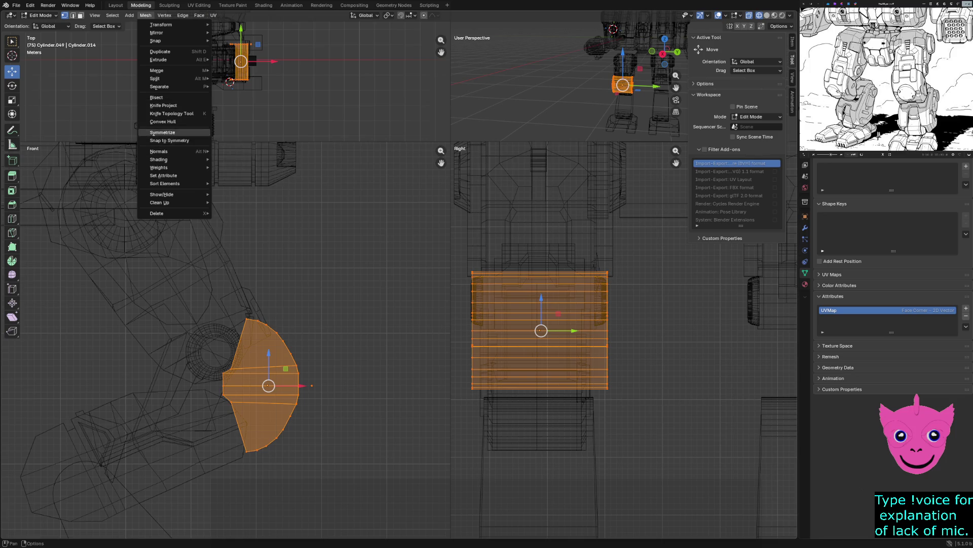
click(162, 132)
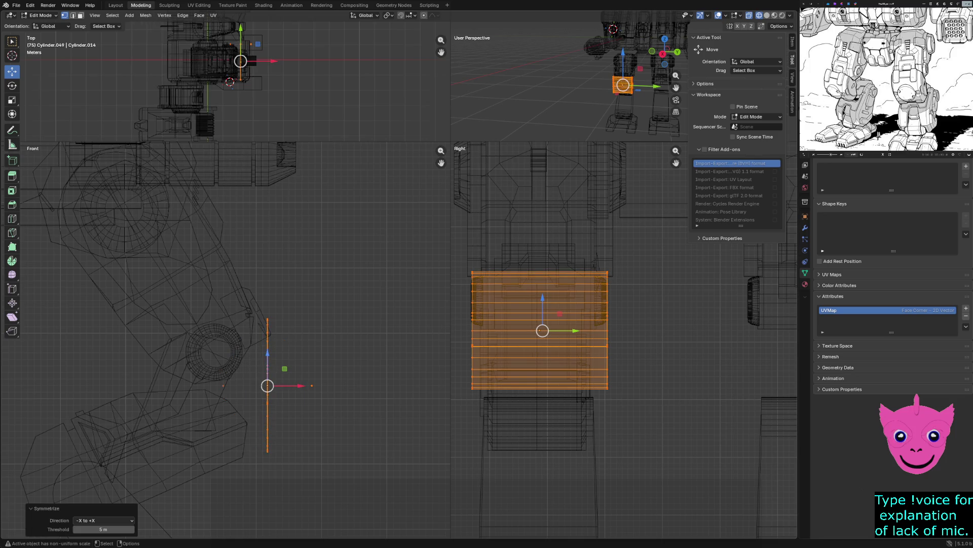
middle_drag(571, 84, 624, 79)
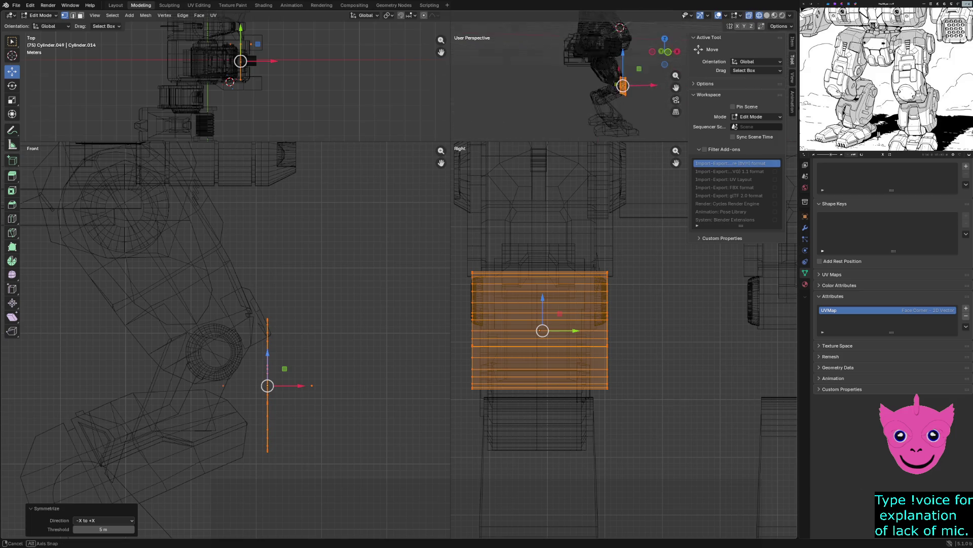
key(alt+h)
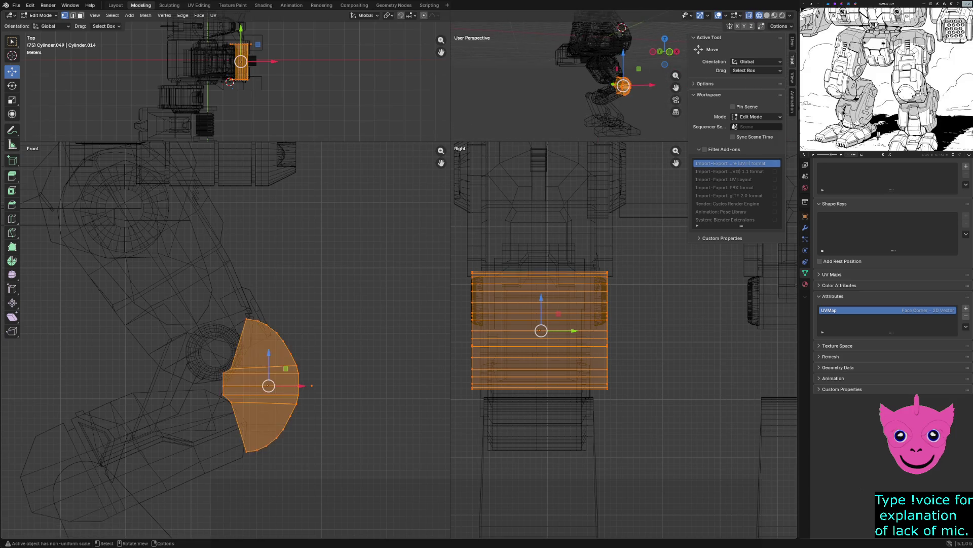
key(alt+a)
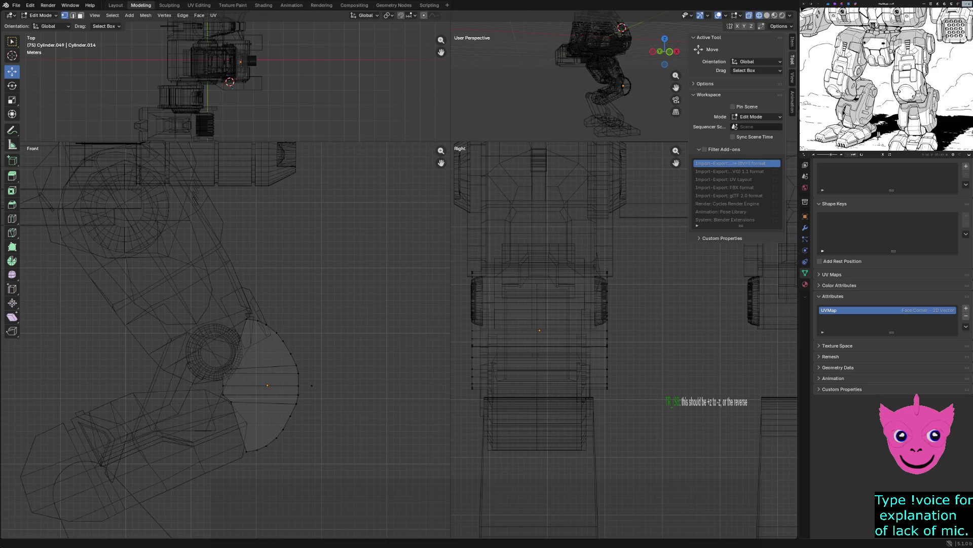
Step: Clear the selection and pick the plate's edge rings in edge-select mode
key(ctrl+z)
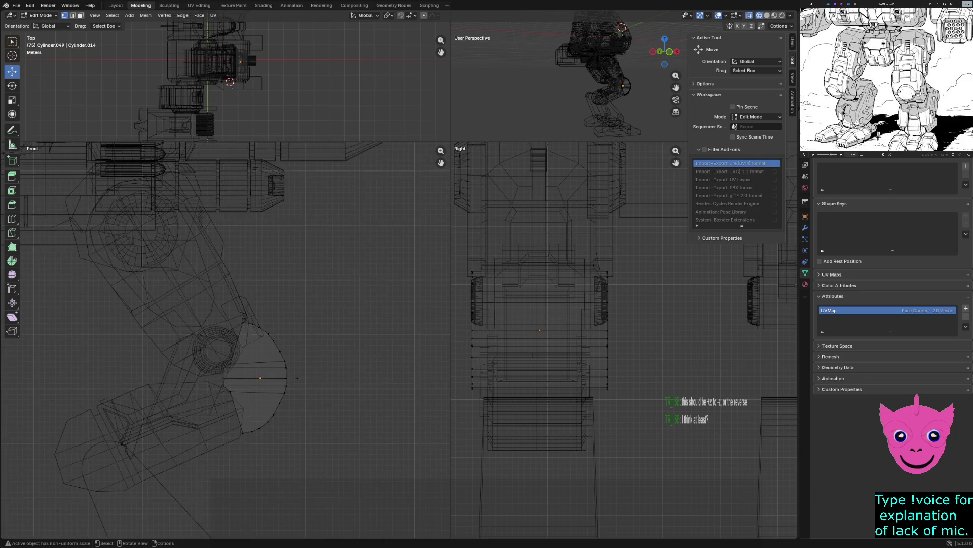
middle_drag(578, 77, 608, 72)
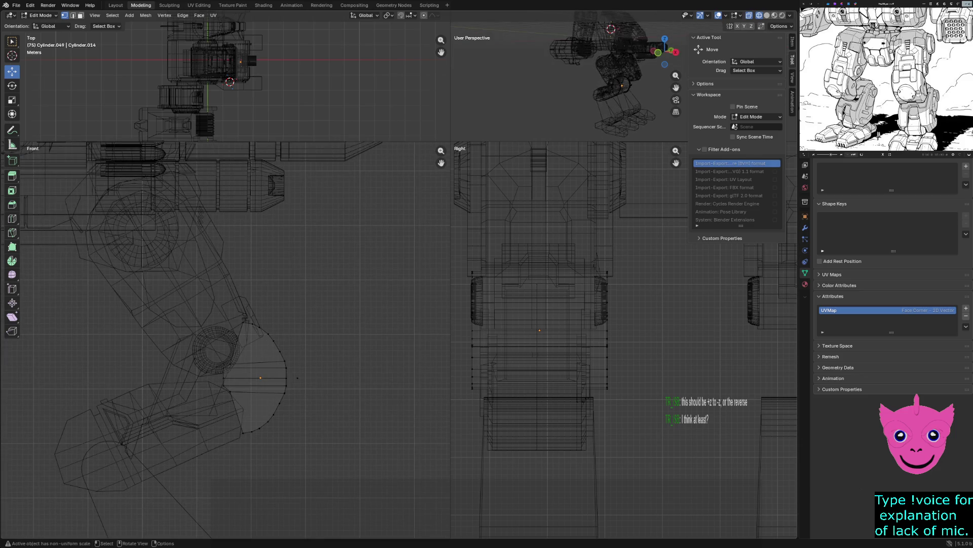
drag(464, 245, 496, 311)
key(alt+a)
key(2)
key(l)
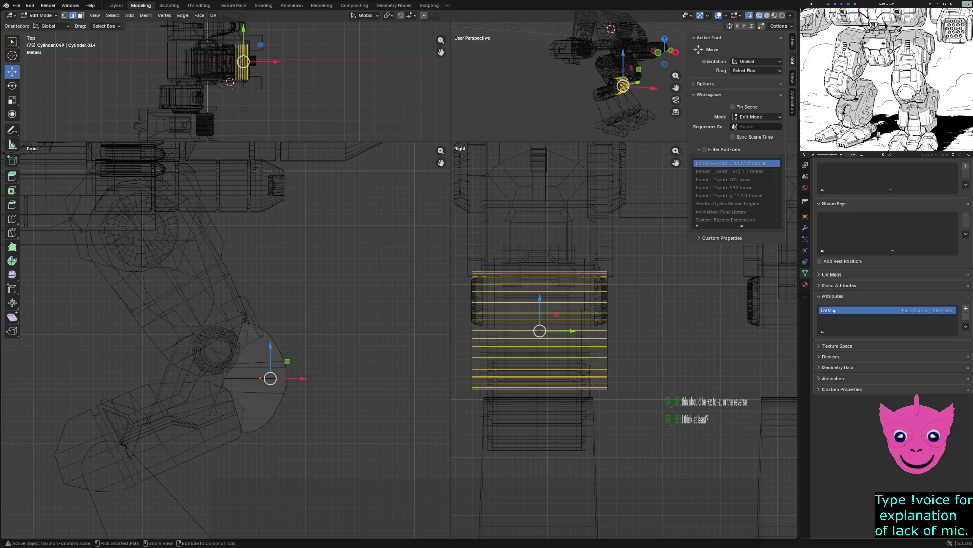
Step: Cut a new edge loop across the plate slid to factor -0.006 near the outer edge
key(ctrl+r)
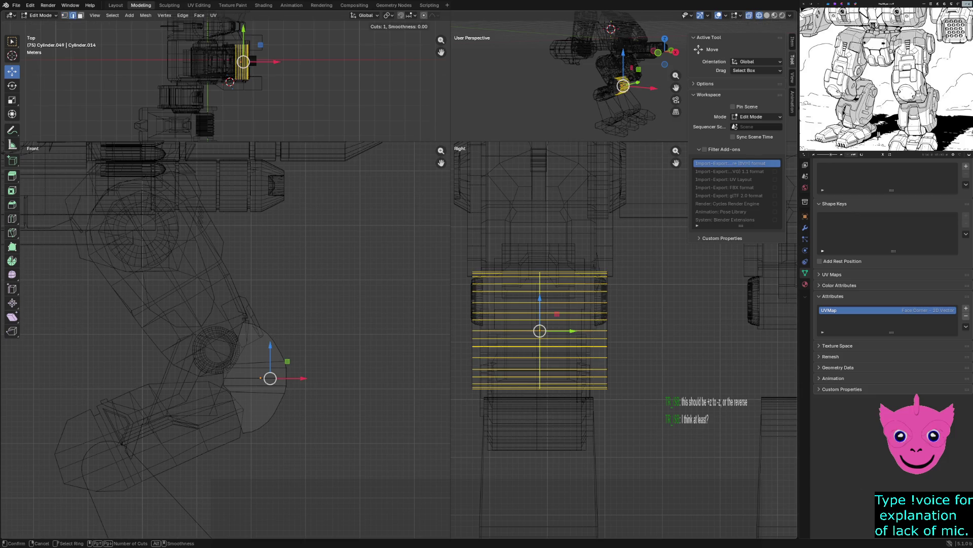
click(541, 255)
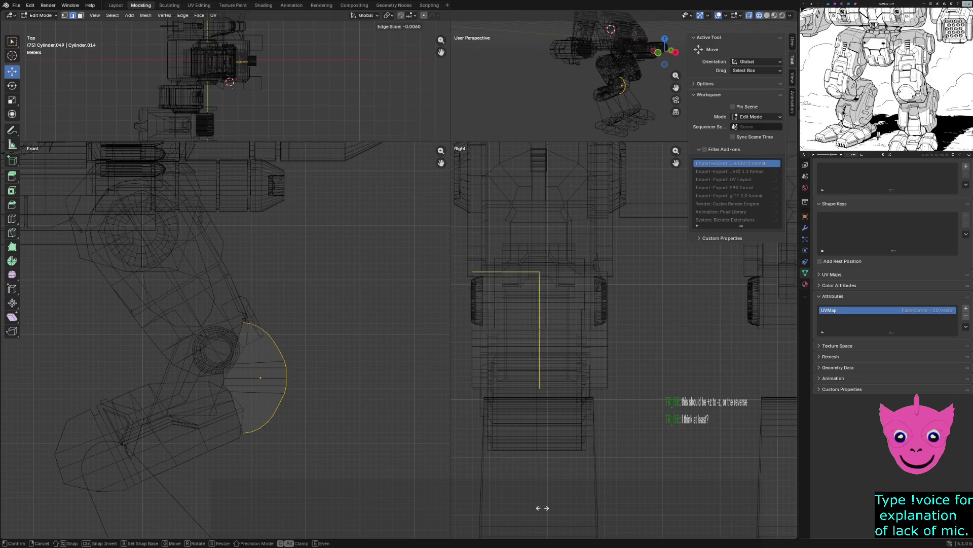
click(537, 370)
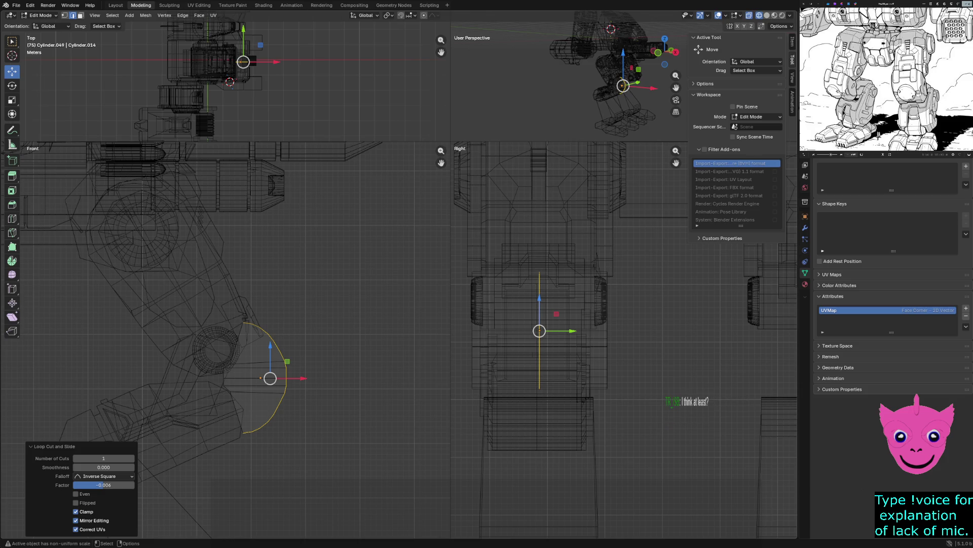
Step: Box-select two columns of the plate's vertices in vertex-select mode
key(alt+a)
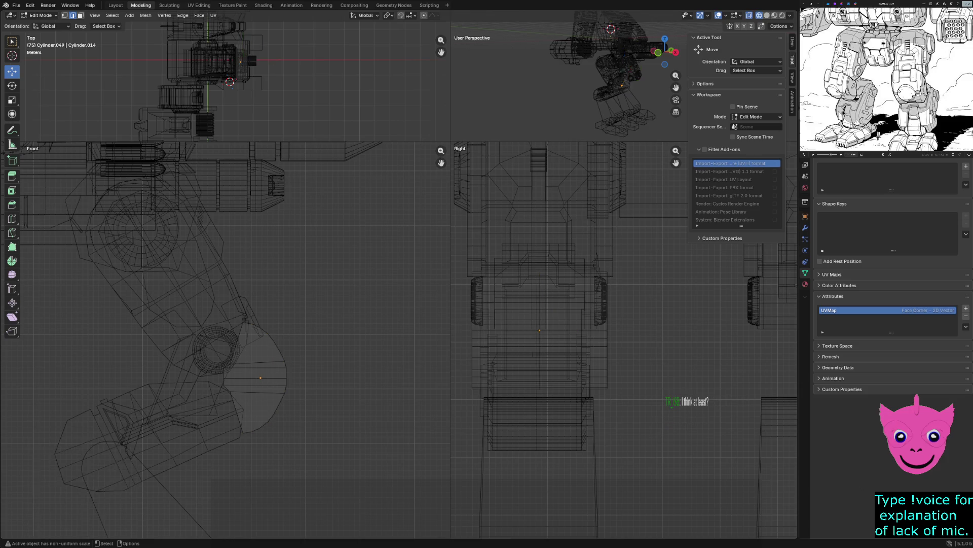
drag(432, 242, 452, 419)
drag(462, 259, 519, 434)
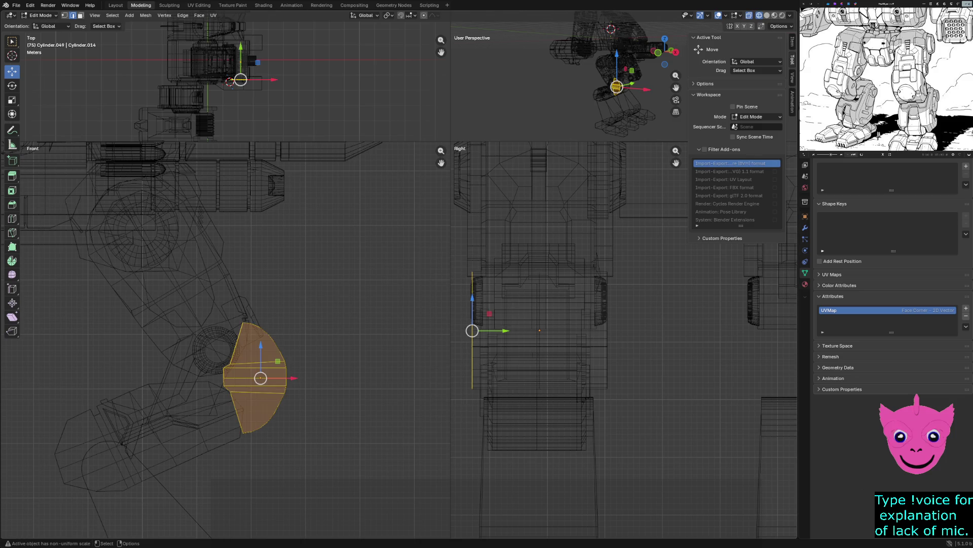
key(1)
drag(454, 247, 511, 427)
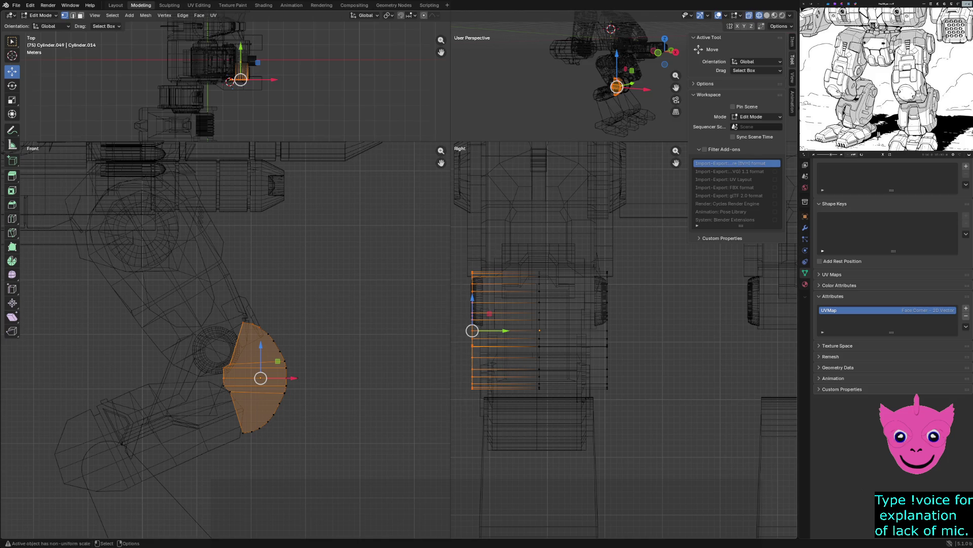
drag(463, 258, 541, 411)
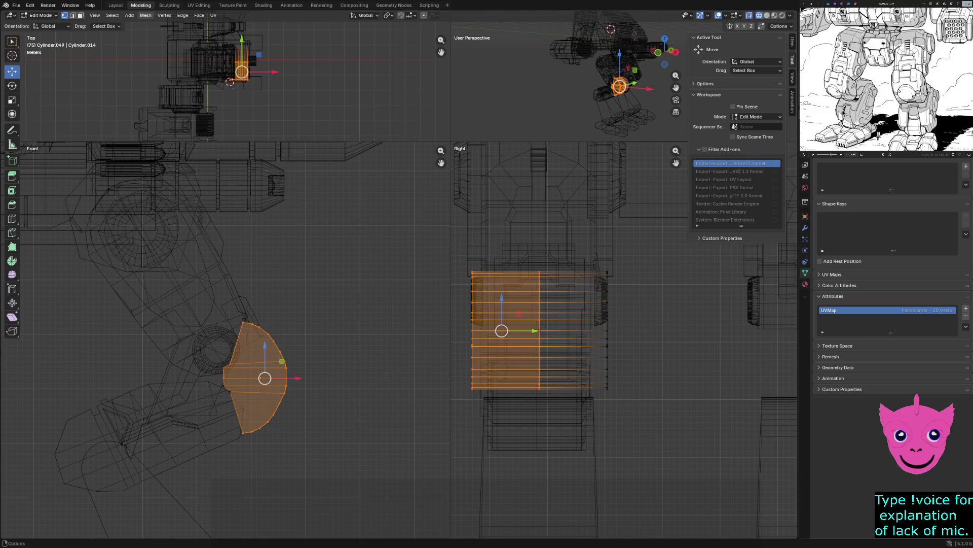
Step: Snap the selected vertices to mirror symmetry and return to the Layout workspace
click(163, 15)
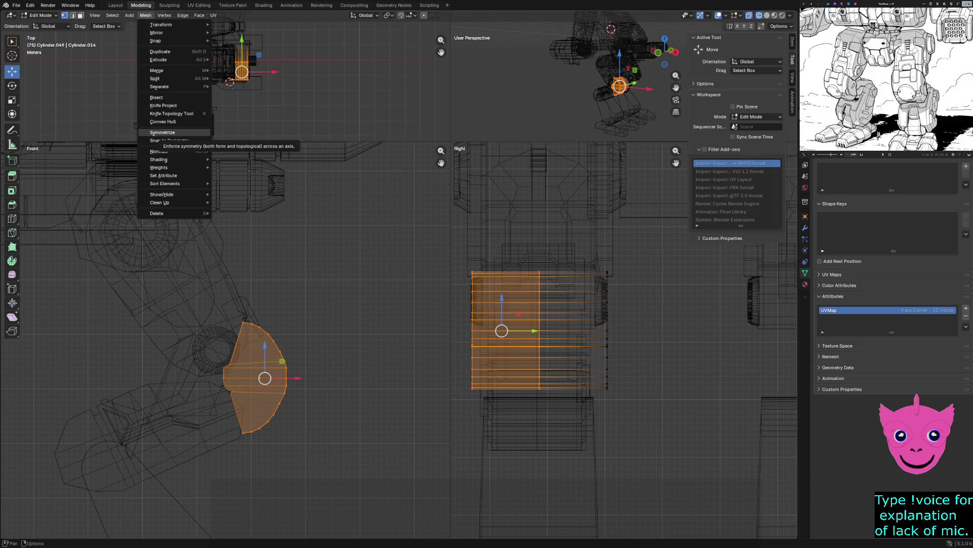
click(171, 140)
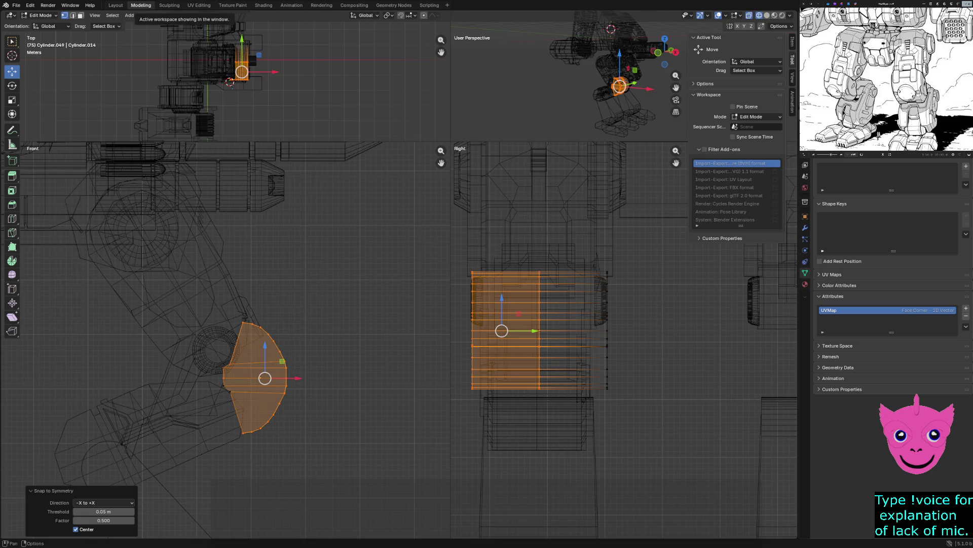
click(115, 6)
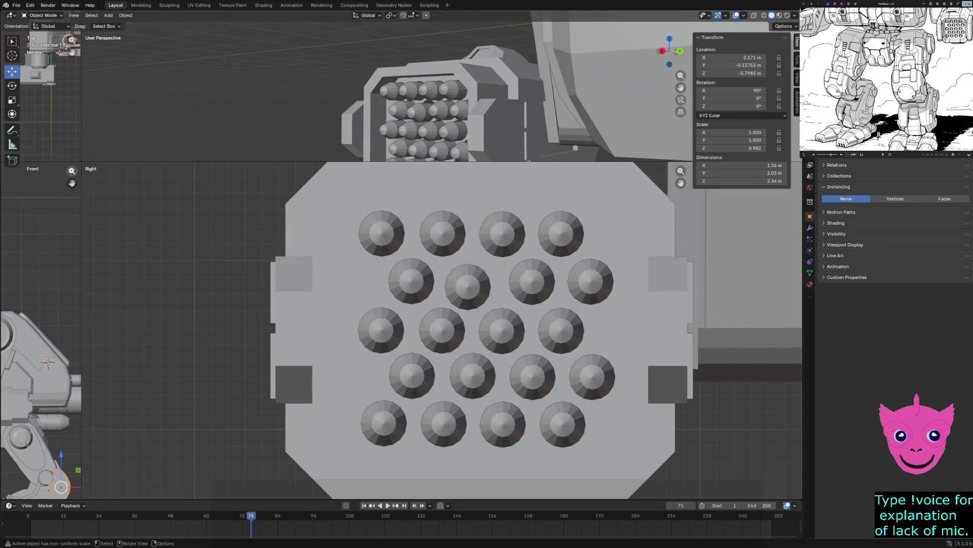
Step: Frame the top, front and perspective wireframe views on the knee piece and enter the Sculpting workspace
mouse_move(82, 161)
mouse_down()
mouse_move(101, 152)
mouse_move(401, 259)
mouse_up()
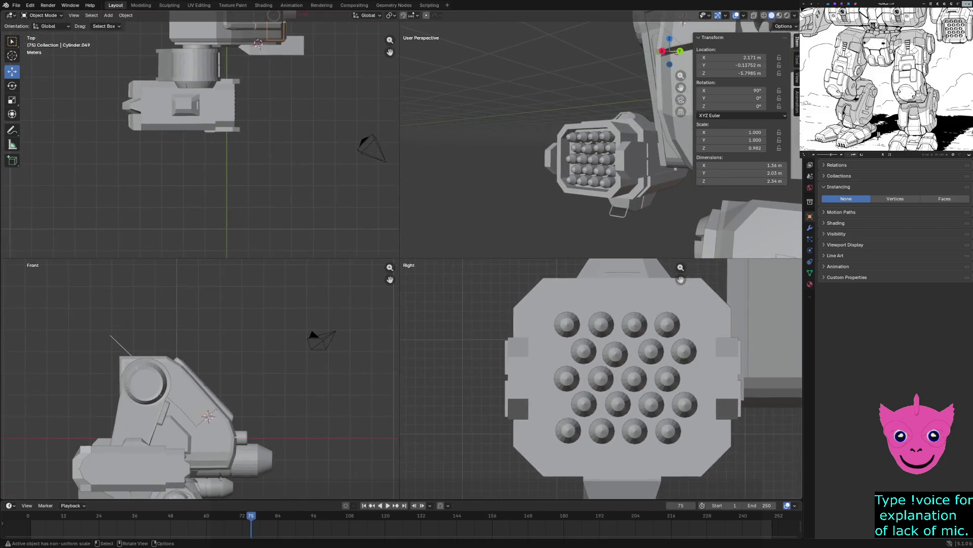
scroll(601, 378, down, 3)
scroll(601, 378, down, 2)
scroll(635, 425, up, 2)
scroll(635, 425, up, 2)
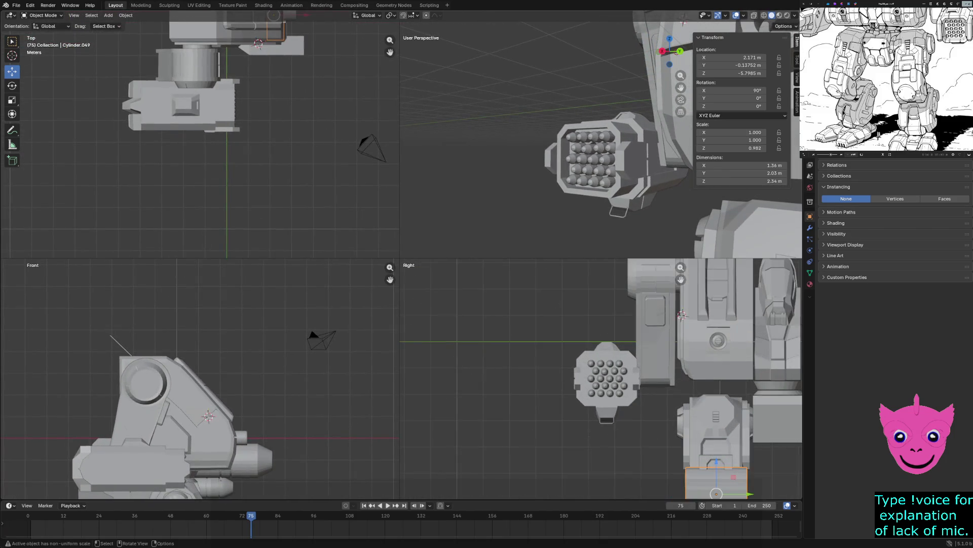
scroll(635, 424, up, 2)
key(shift+z)
scroll(601, 137, down, 3)
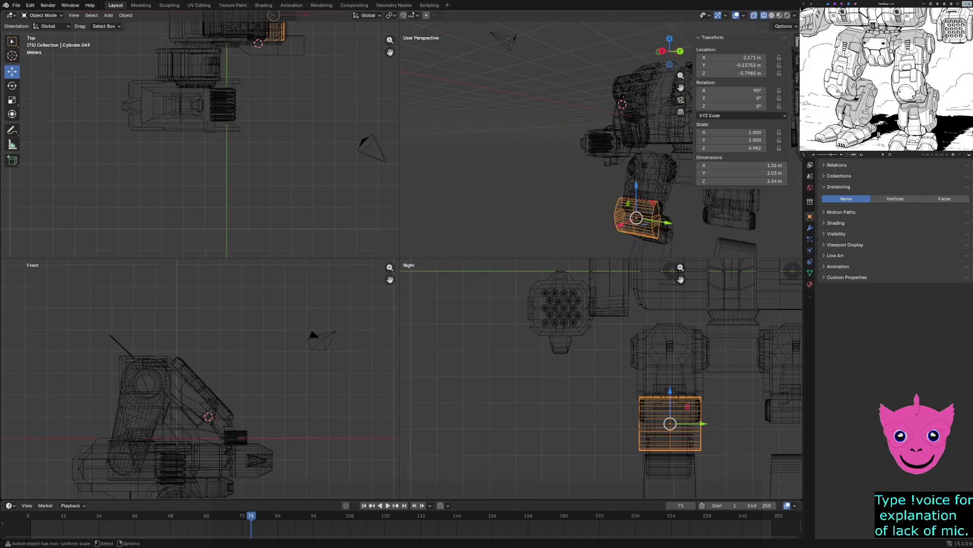
middle_drag(601, 137, 577, 114)
scroll(601, 137, up, 3)
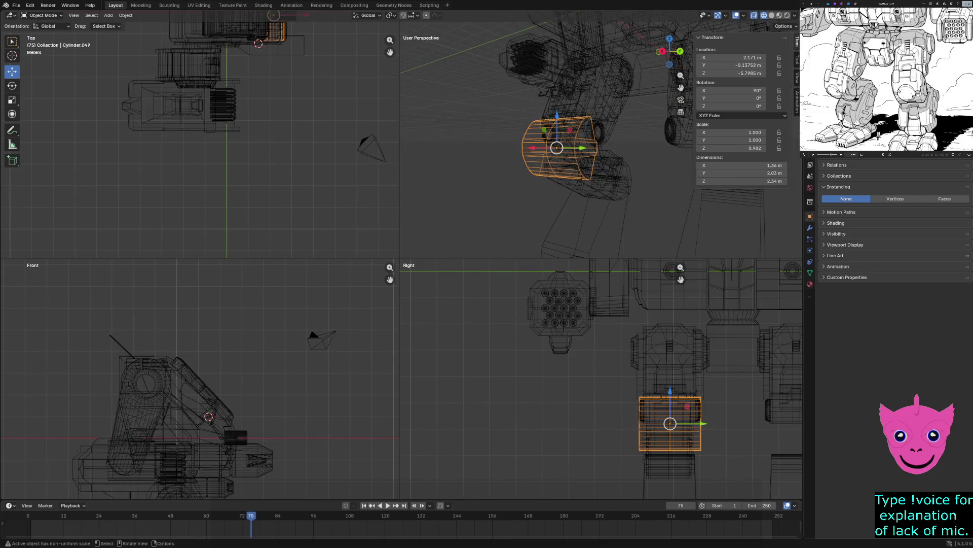
scroll(198, 381, down, 3)
shift+middle_drag(199, 426, 198, 365)
scroll(195, 382, up, 2)
scroll(196, 382, up, 2)
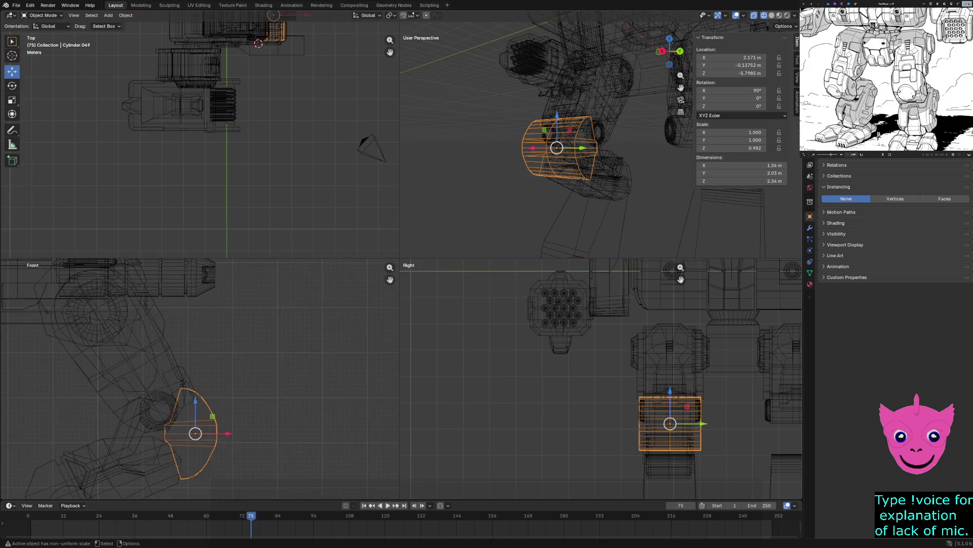
shift+middle_drag(228, 77, 173, 136)
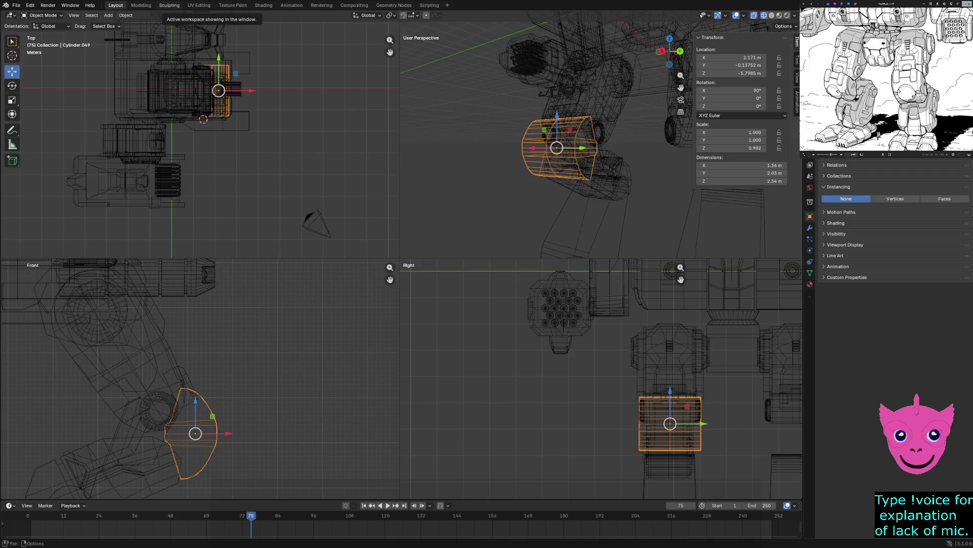
click(170, 6)
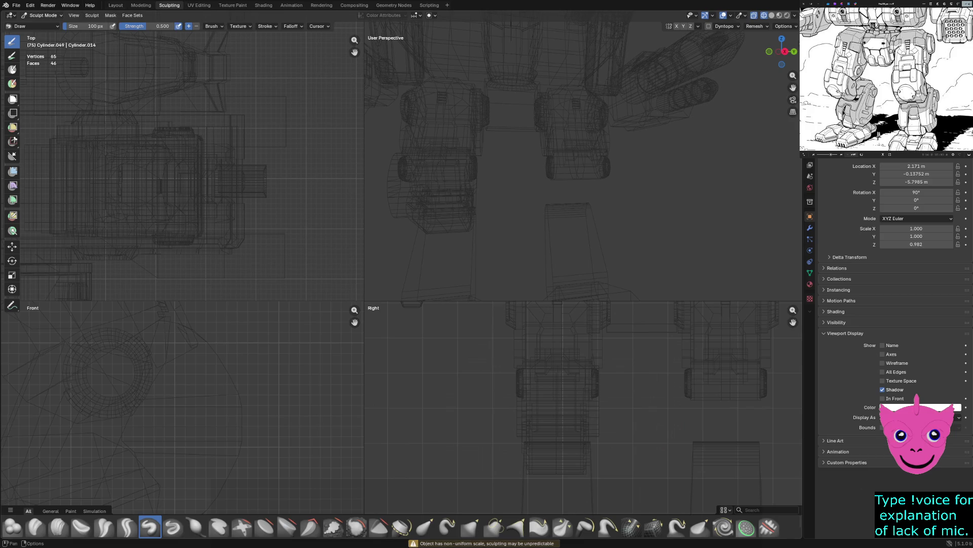
Step: Enter Edit Mode and symmetrize the plate, trying the +Z to -Z and -Z to +Z directions
click(42, 16)
click(42, 32)
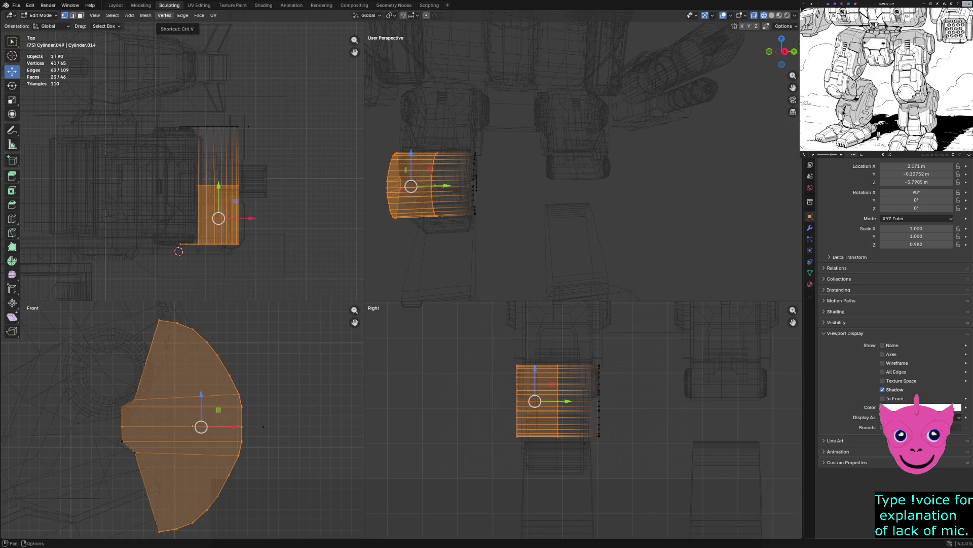
click(145, 16)
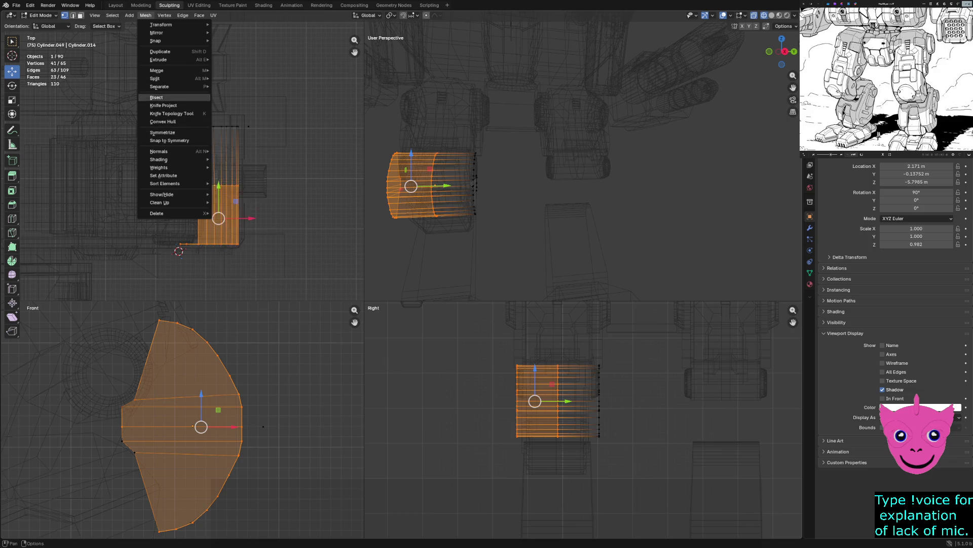
click(163, 132)
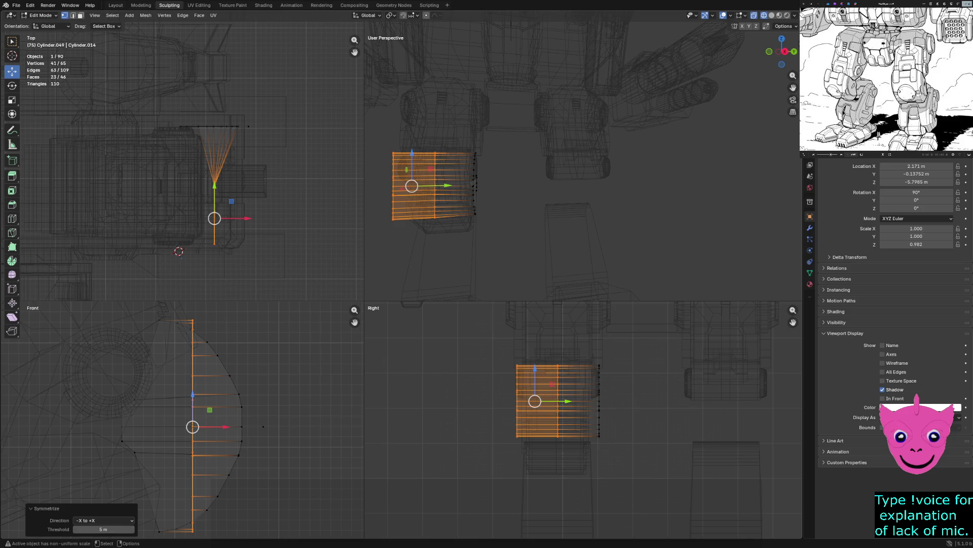
click(91, 520)
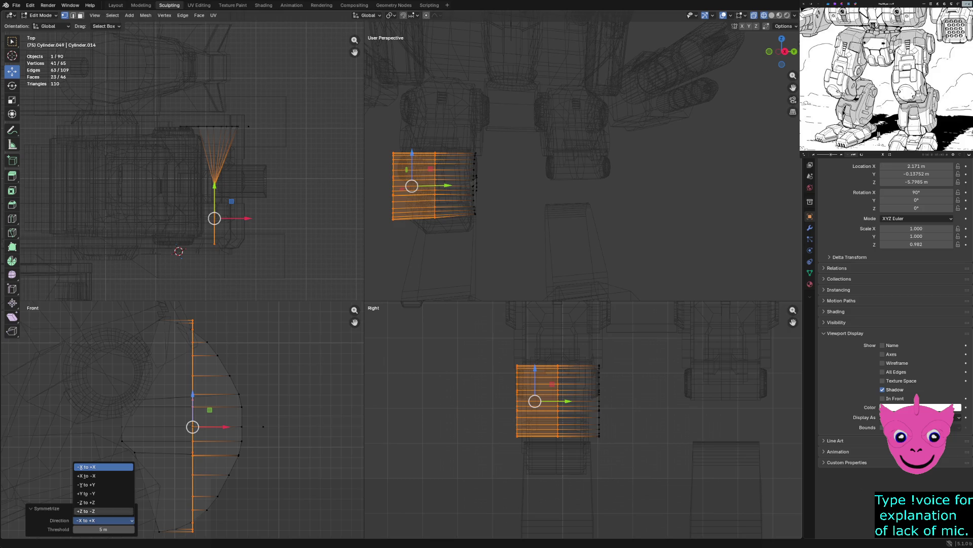
click(91, 511)
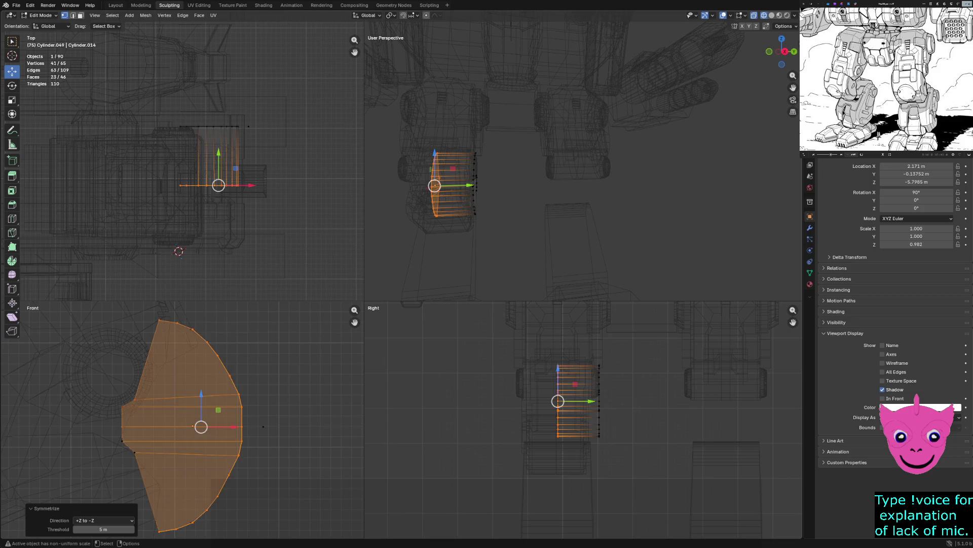
click(92, 520)
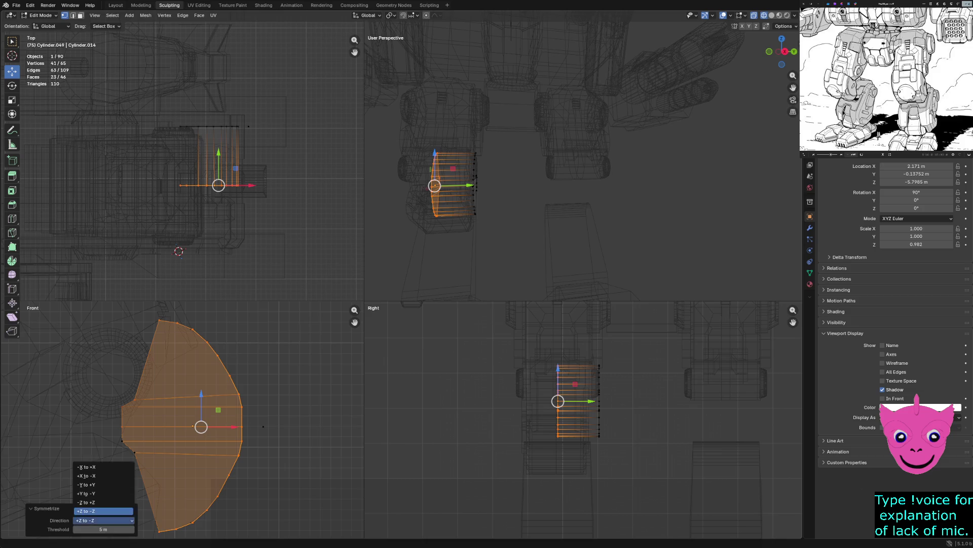
click(88, 502)
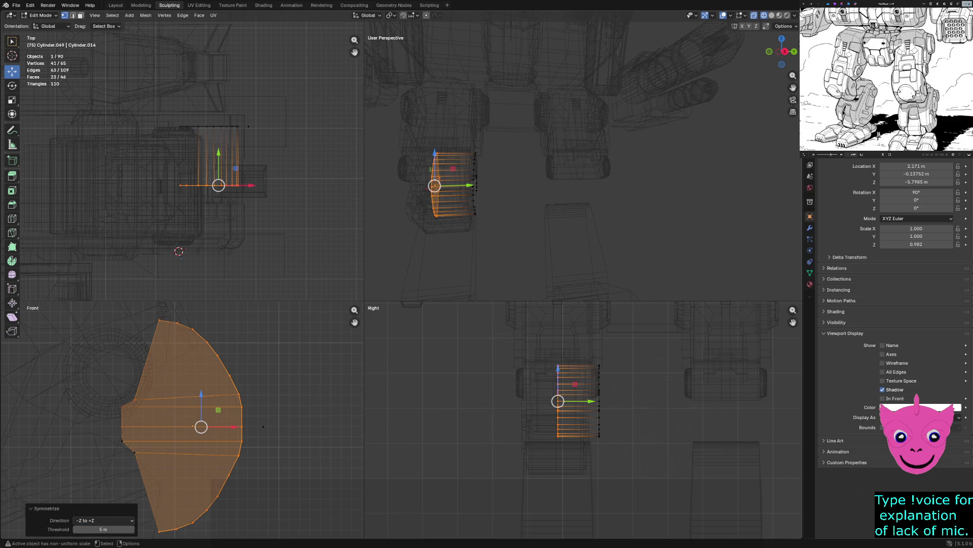
click(91, 521)
click(91, 512)
Step: Try the -Y to +Y and -X to +X symmetry directions on the plate
click(91, 520)
click(92, 484)
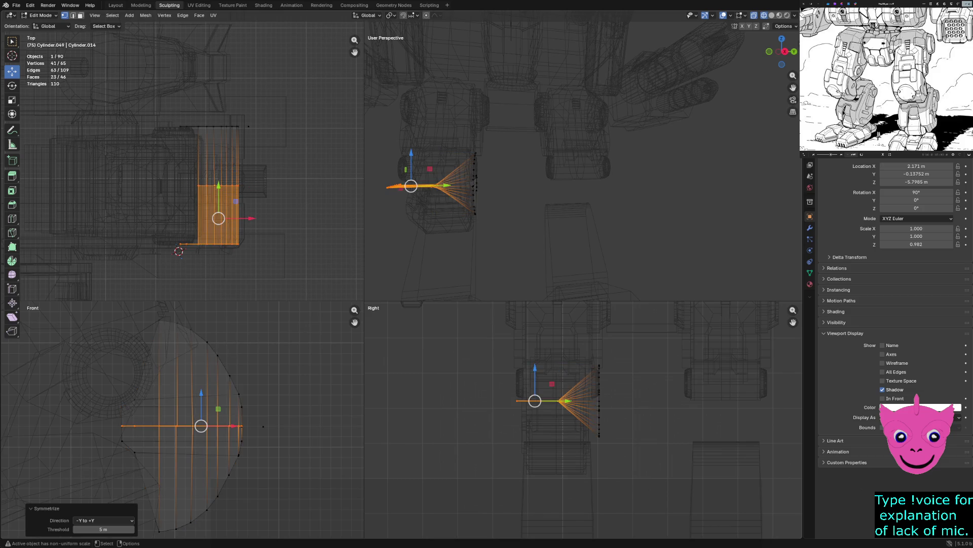
click(92, 521)
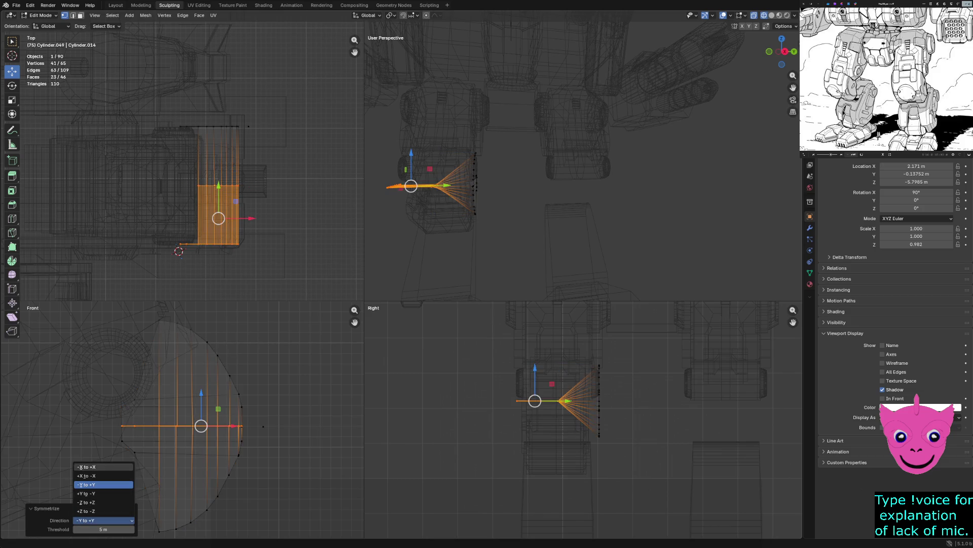
click(88, 475)
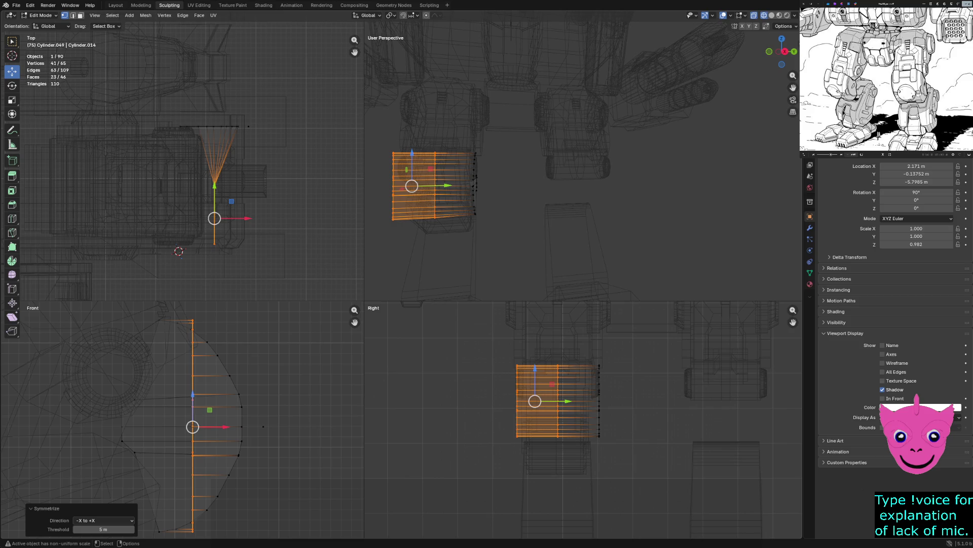
click(104, 520)
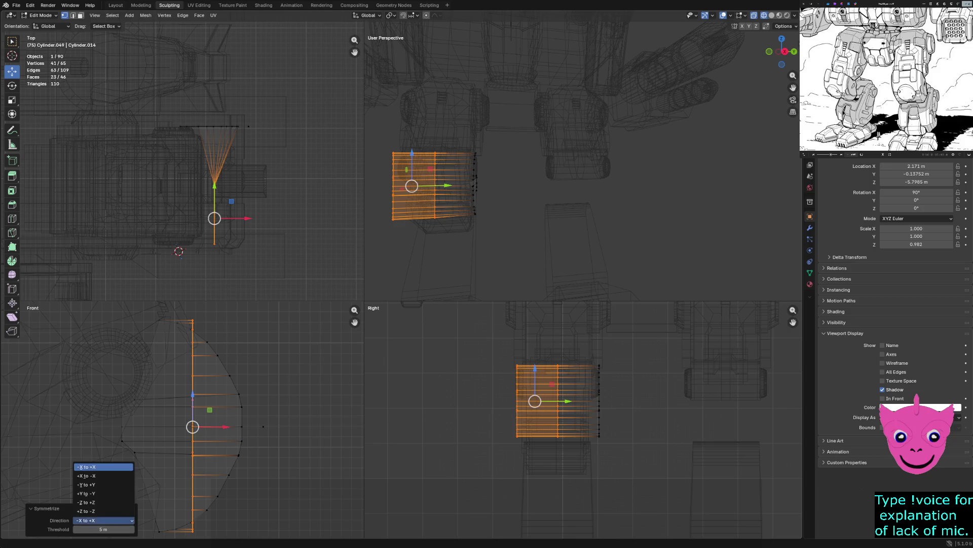
click(88, 484)
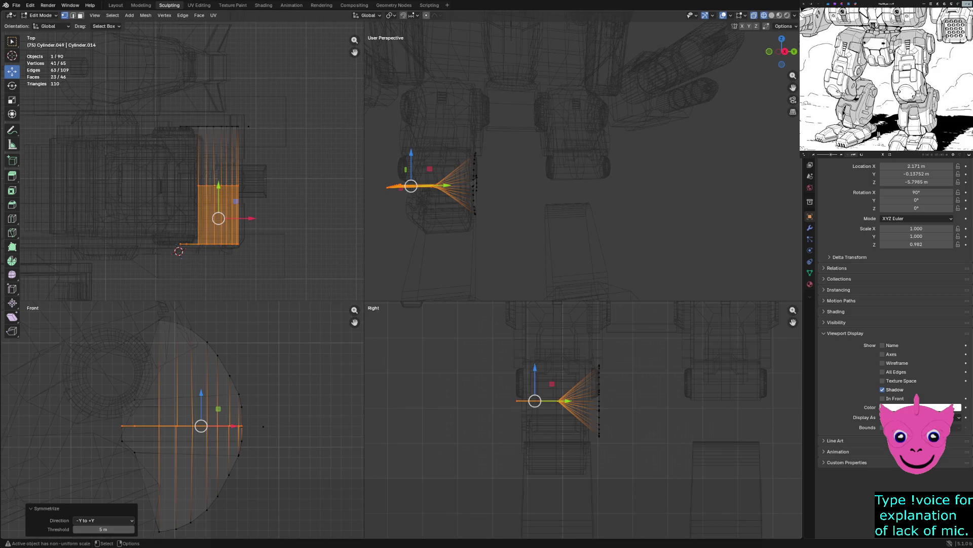
Step: Undo the mirroring attempts to restore the fan shape and move to the Modeling workspace
key(ctrl)
key(a)
key(m)
key(Return)
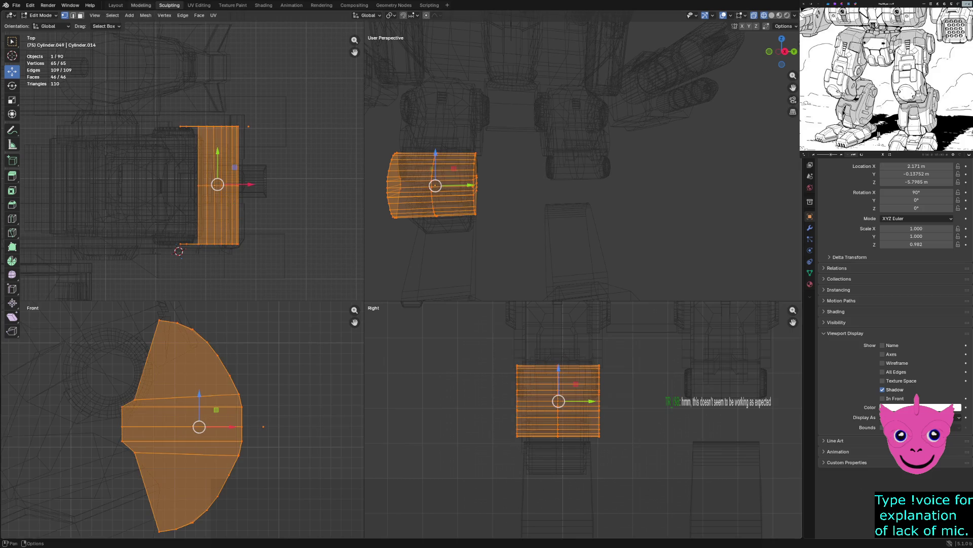
click(141, 6)
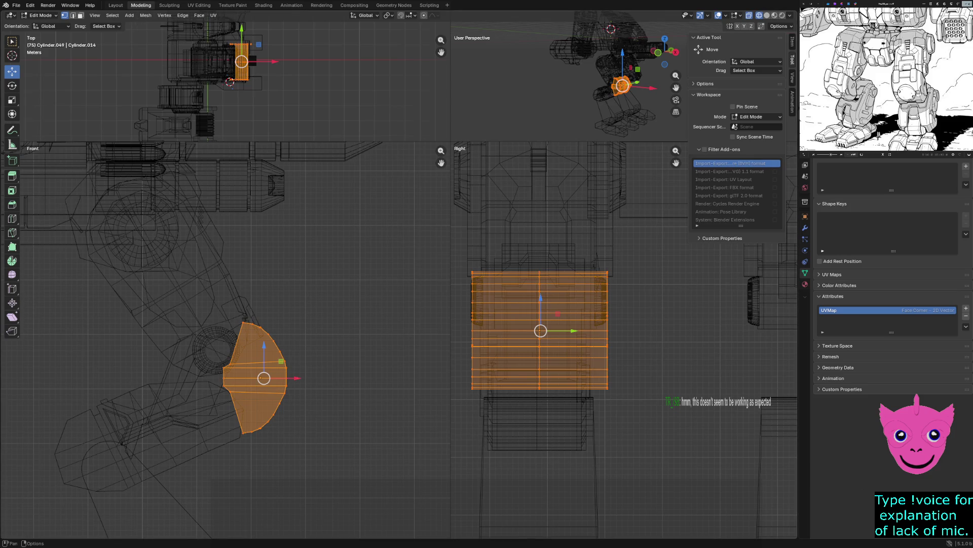
Step: Symmetrize the plate again, cycling through -X to +X, +X to -X and -Y to +Y directions
click(145, 16)
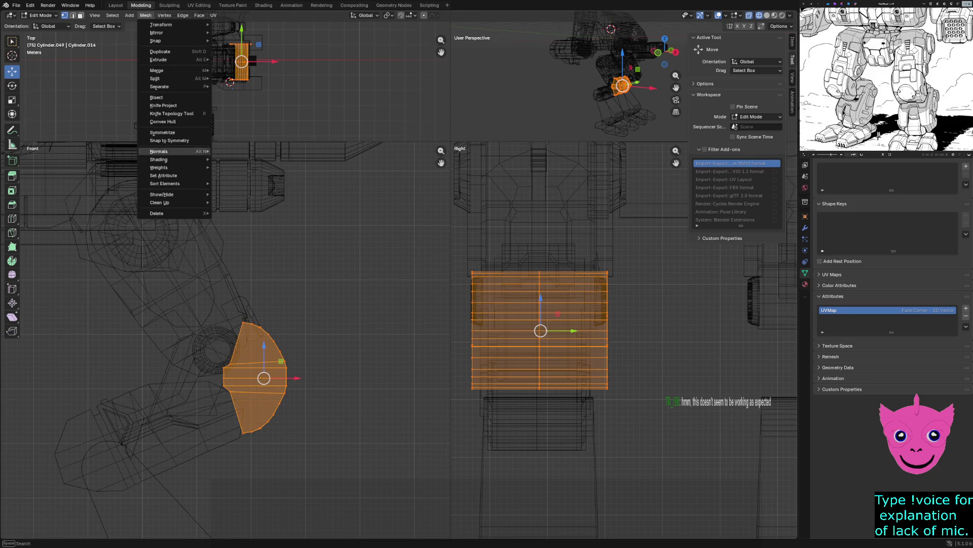
click(164, 133)
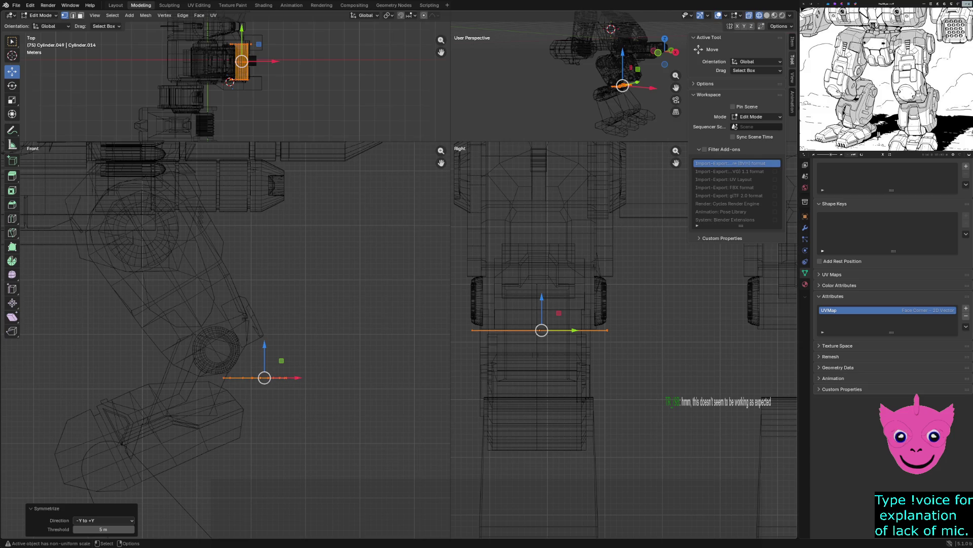
click(105, 519)
click(104, 466)
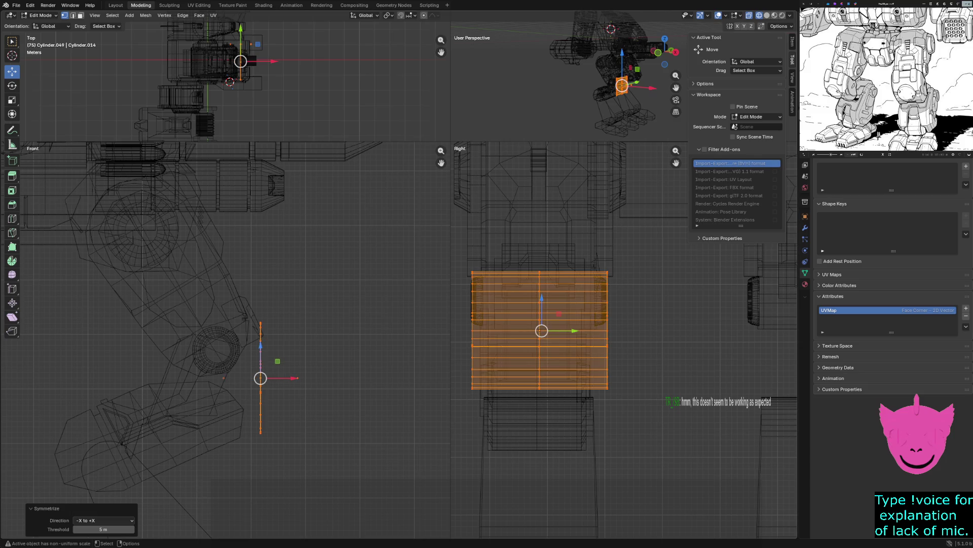
click(105, 520)
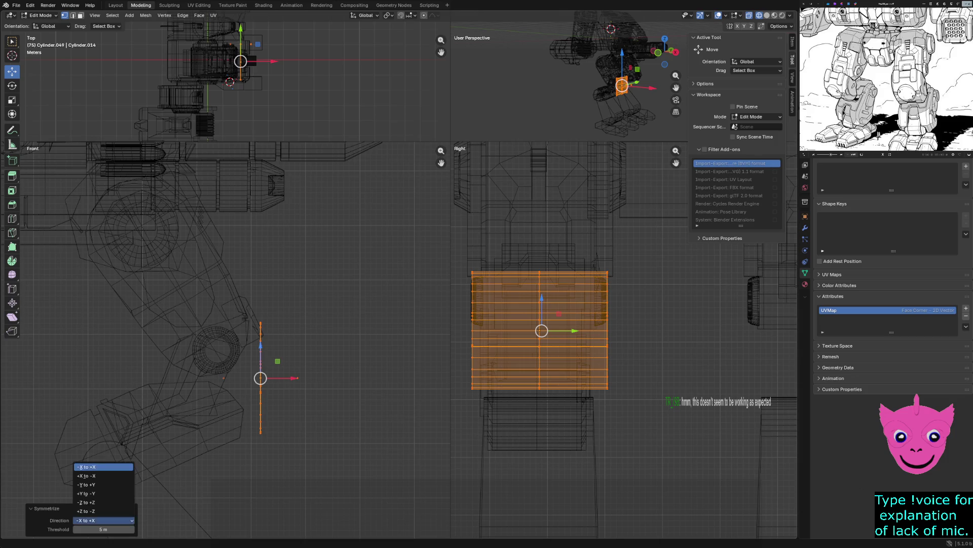
click(104, 476)
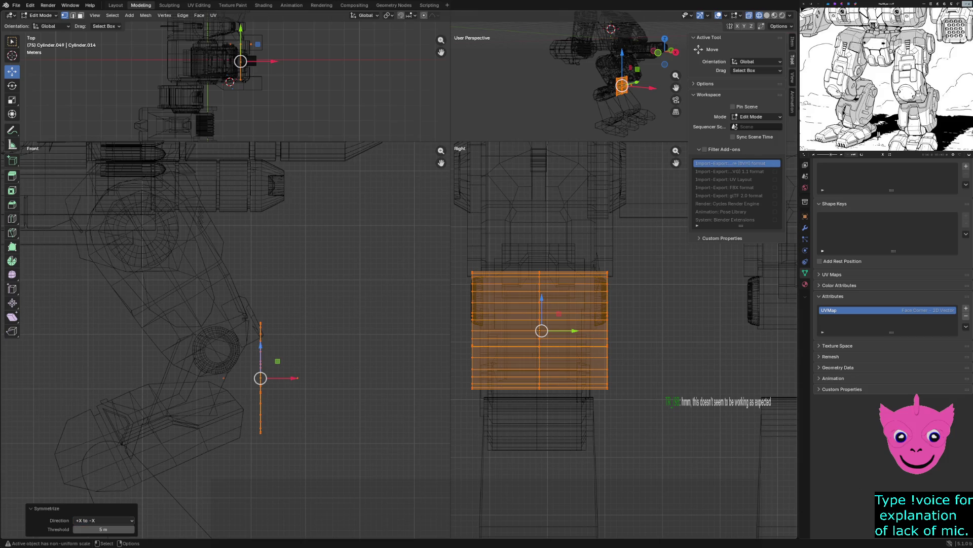
click(105, 519)
click(104, 485)
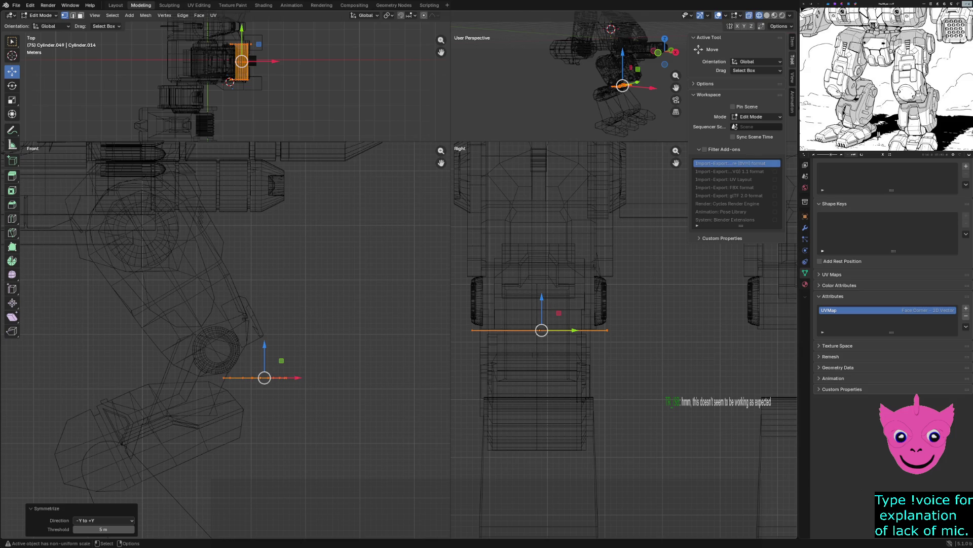
Step: Cycle the Z symmetry directions and settle on +Z to -Z
click(45, 508)
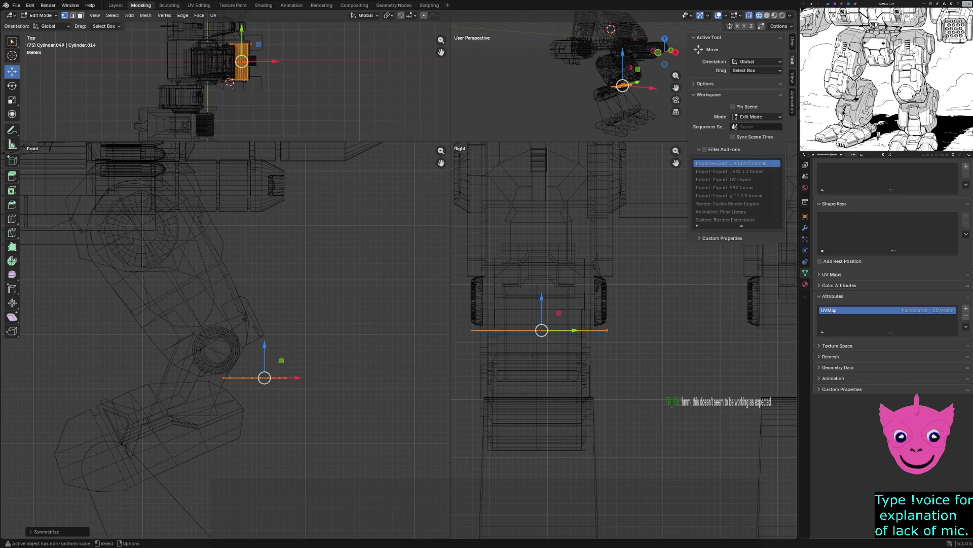
click(45, 531)
click(105, 519)
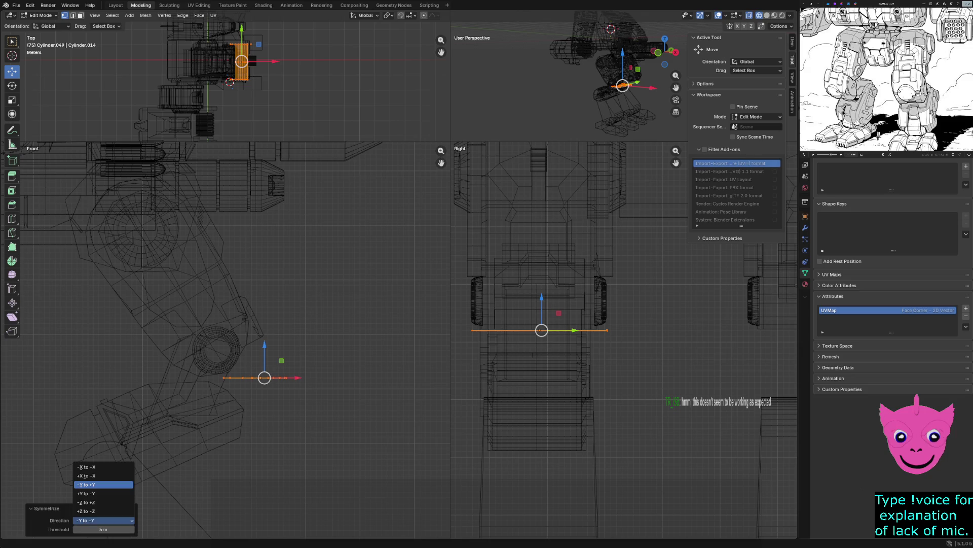
click(86, 510)
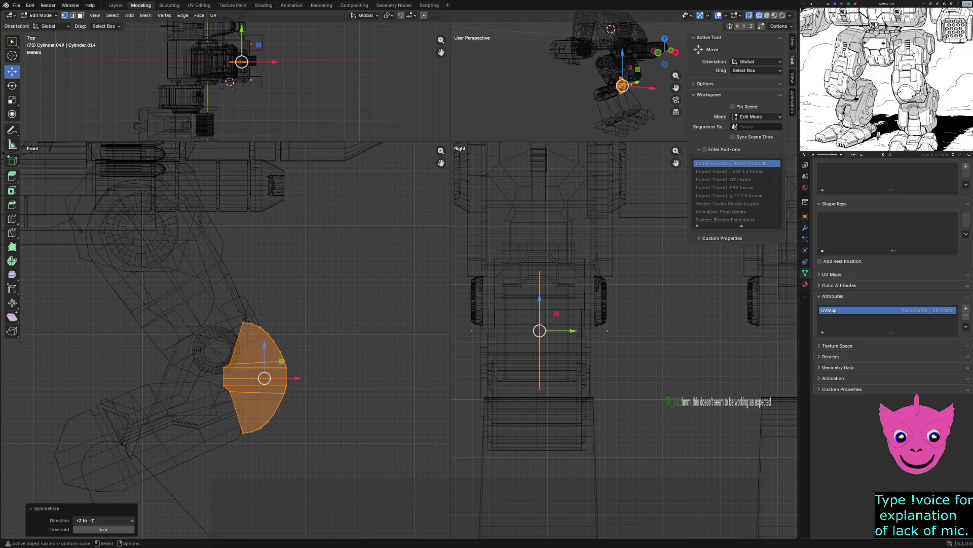
click(105, 519)
click(86, 502)
click(104, 519)
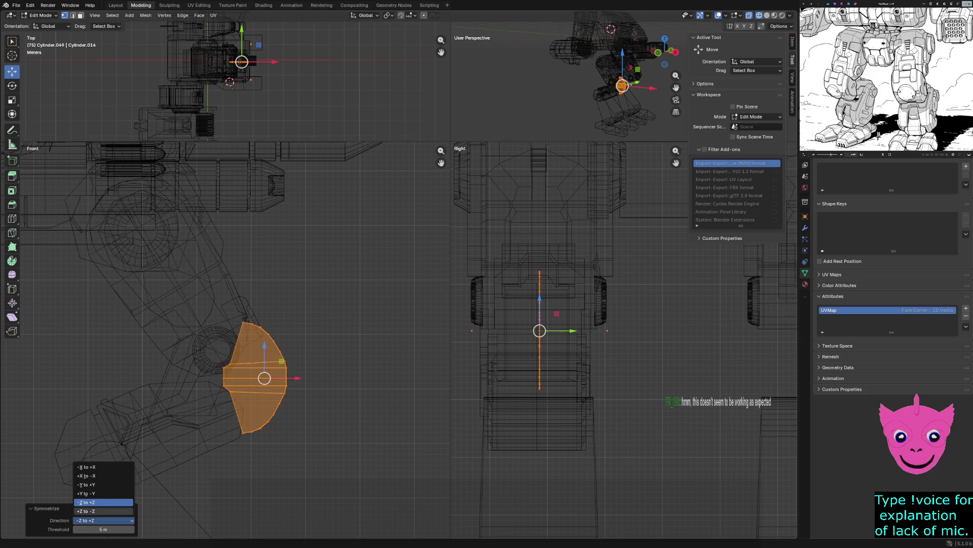
click(86, 511)
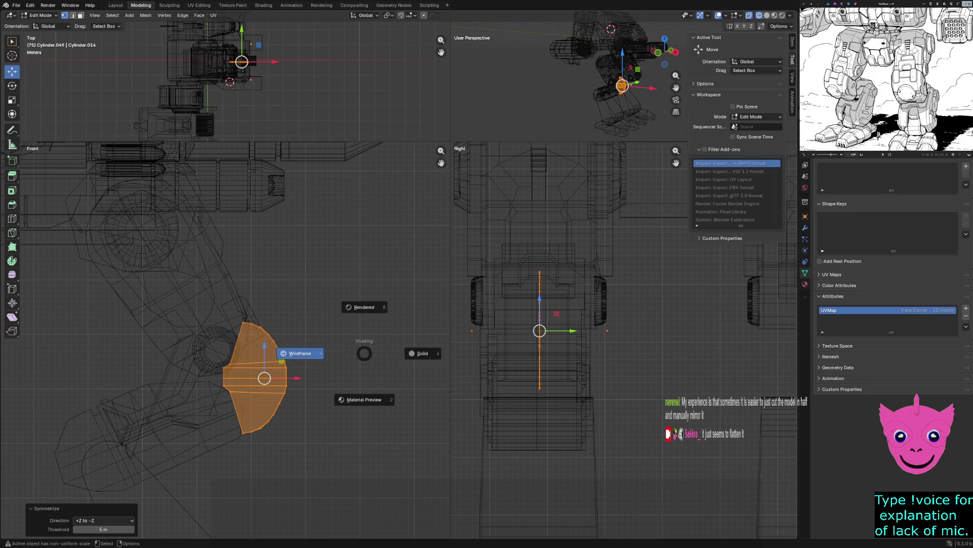
Step: Select then deselect all of the plate's vertices and orbit to look over the leg in wireframe
key(ctrl+l)
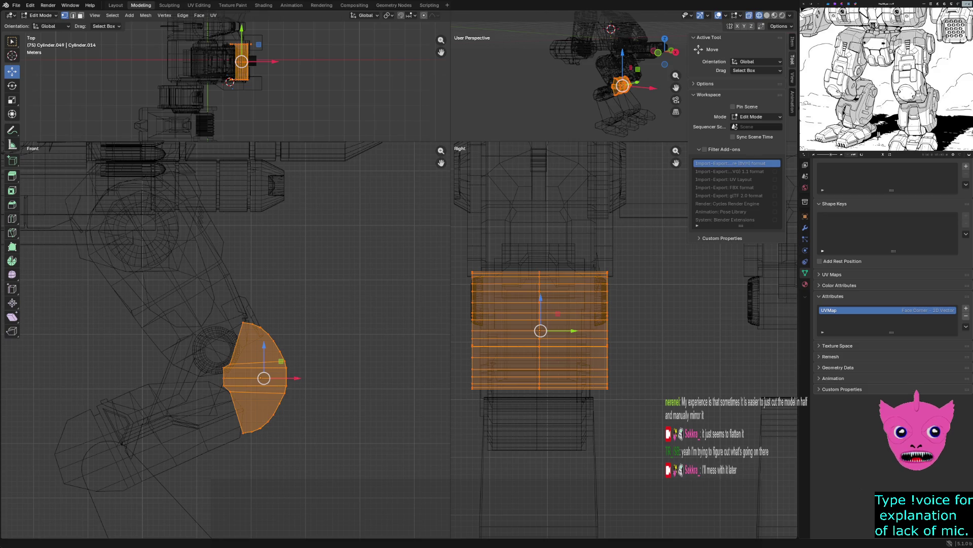
key(alt+a)
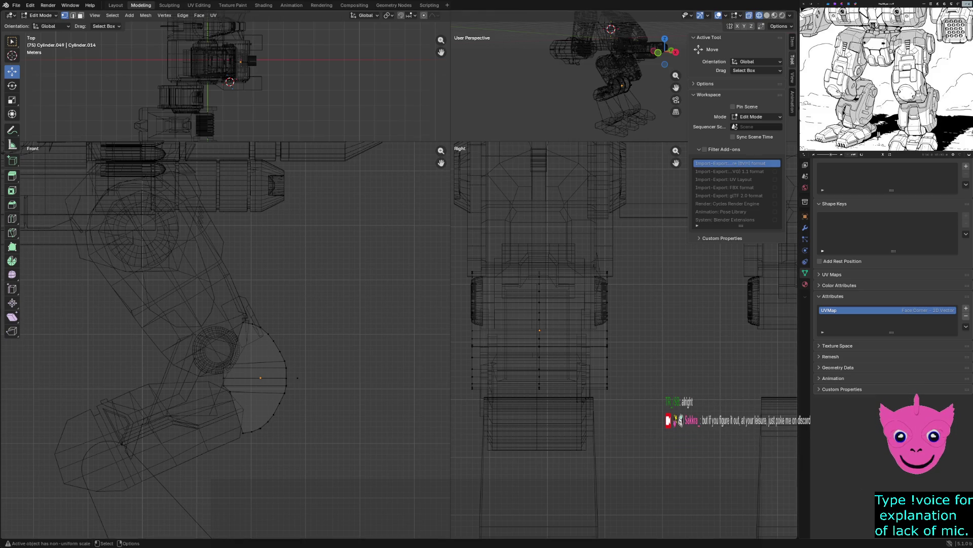
scroll(225, 339, up, 3)
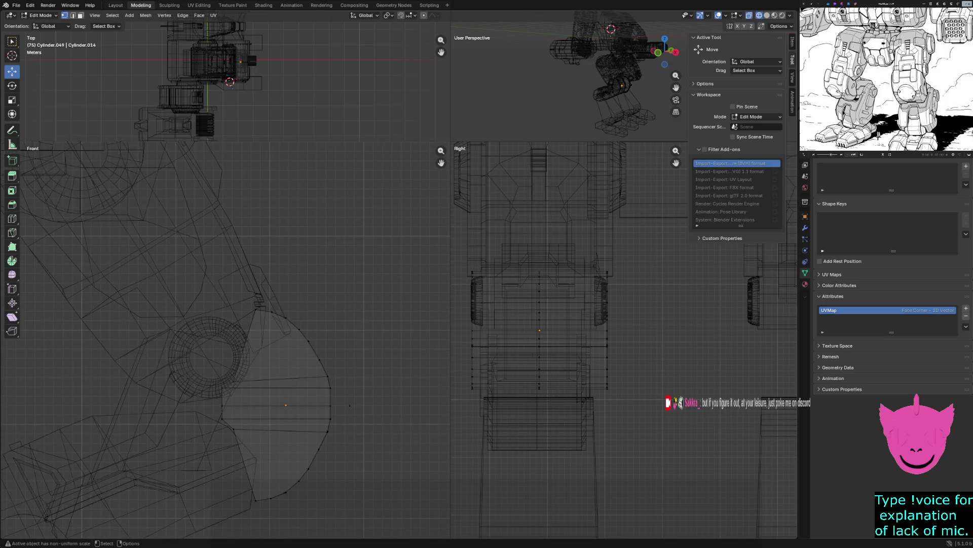
scroll(225, 338, down, 3)
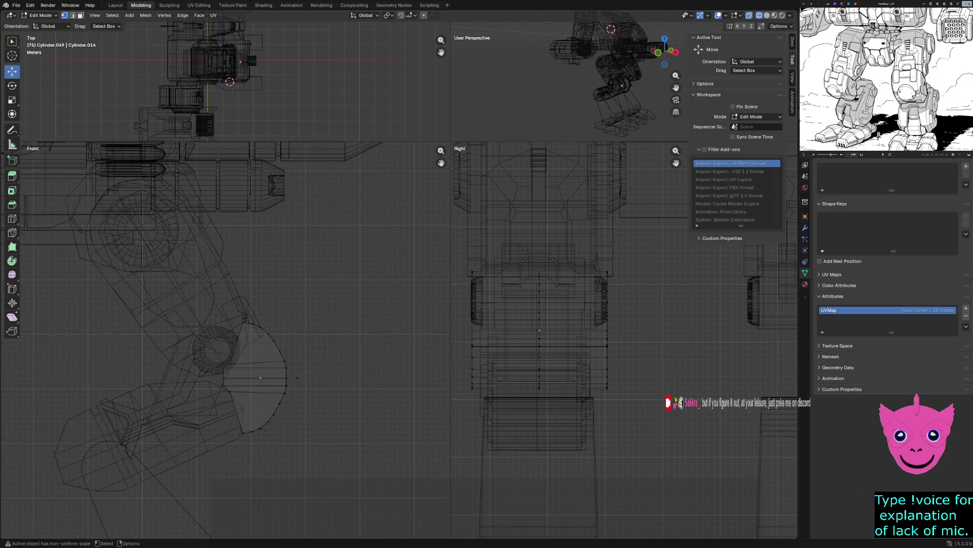
middle_drag(594, 76, 616, 76)
Step: Switch to solid shading, inspect the knee from front and below, and leave Edit Mode
drag(450, 143, 216, 340)
key(z)
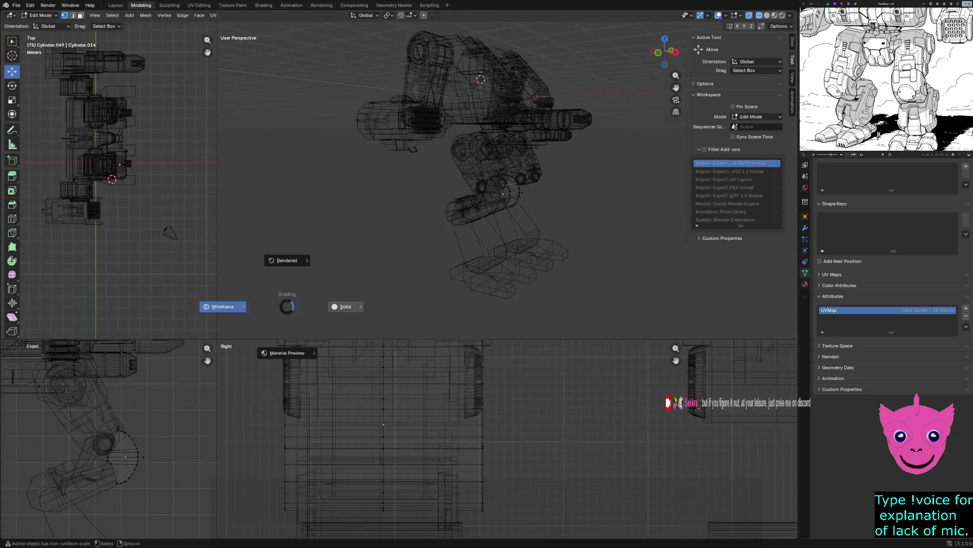
click(348, 305)
middle_drag(532, 190, 578, 191)
scroll(500, 221, up, 3)
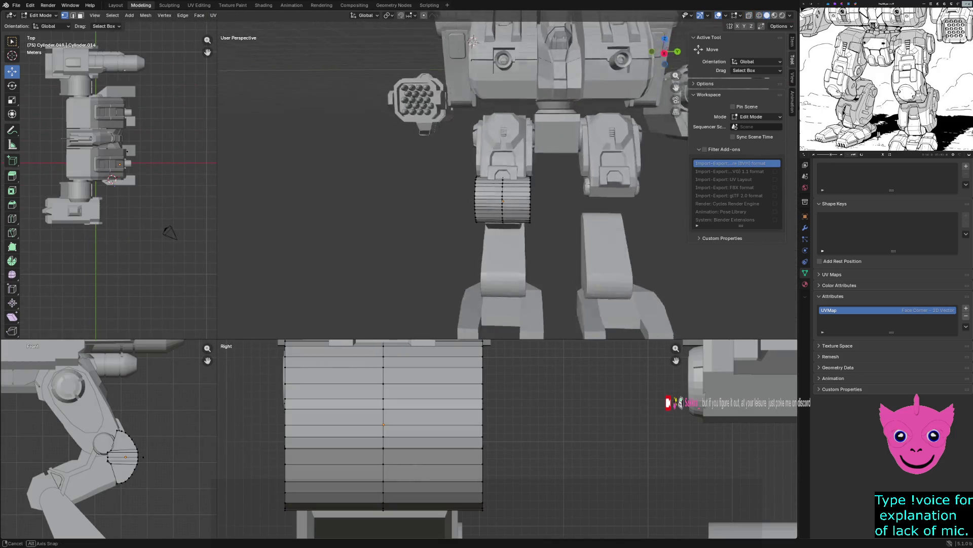
scroll(499, 221, up, 2)
mouse_move(499, 220)
middle_down()
mouse_move(532, 198)
mouse_move(563, 194)
middle_up()
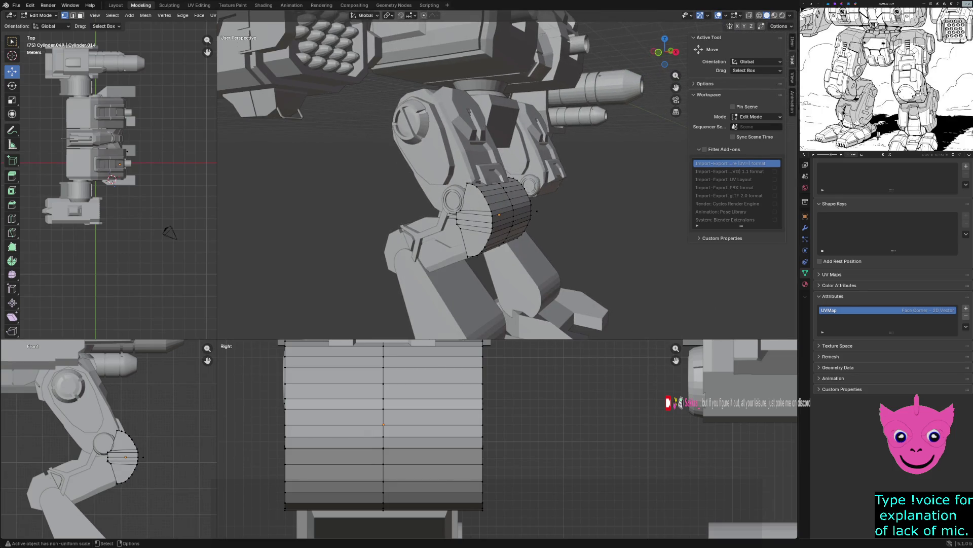
scroll(95, 439, up, 1)
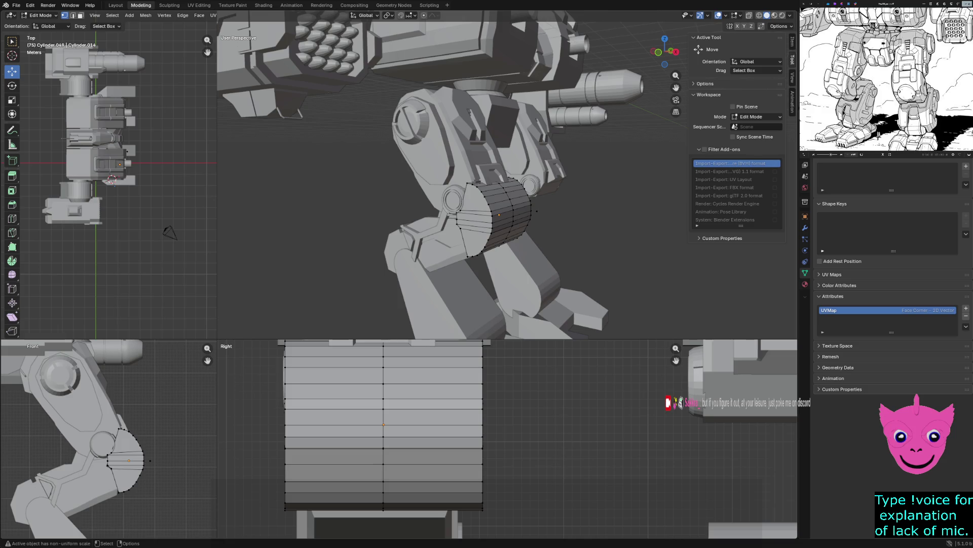
scroll(109, 441, up, 1)
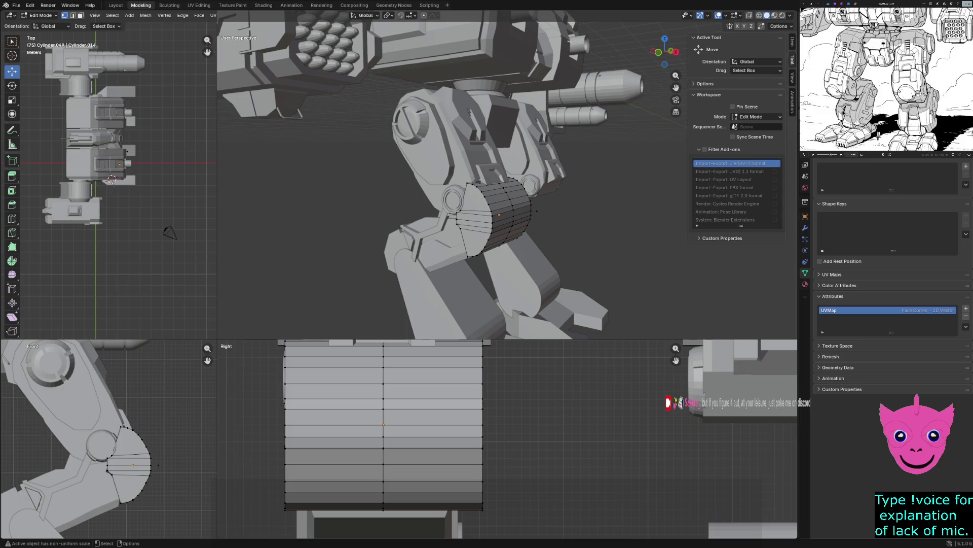
key(Tab)
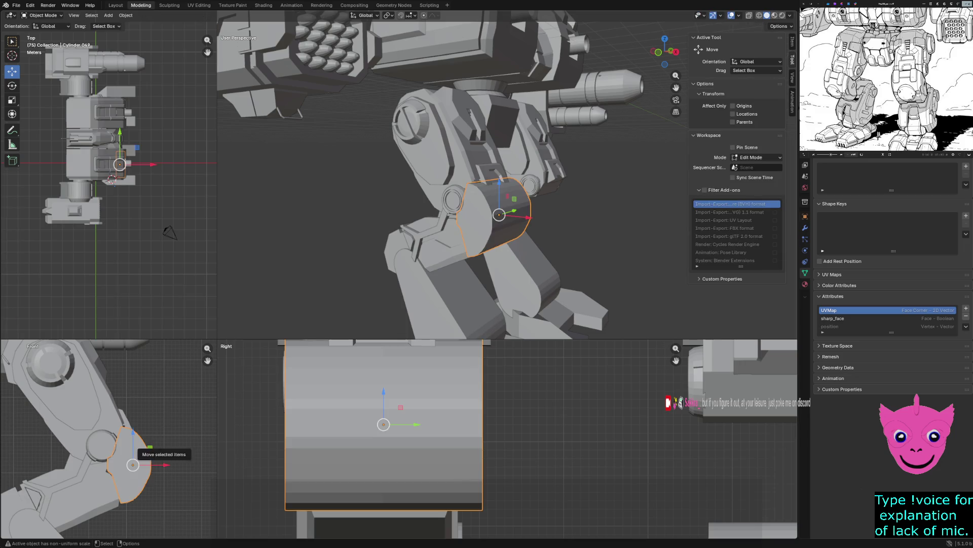
Step: Scale the knee plate up by about 1.1 and nudge it along the X axis
key(s)
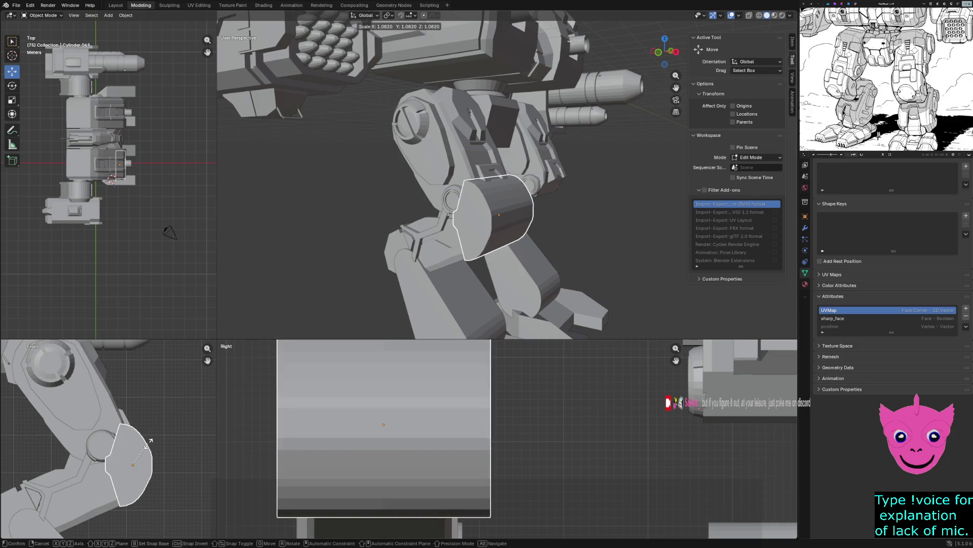
click(151, 441)
key(g)
key(x)
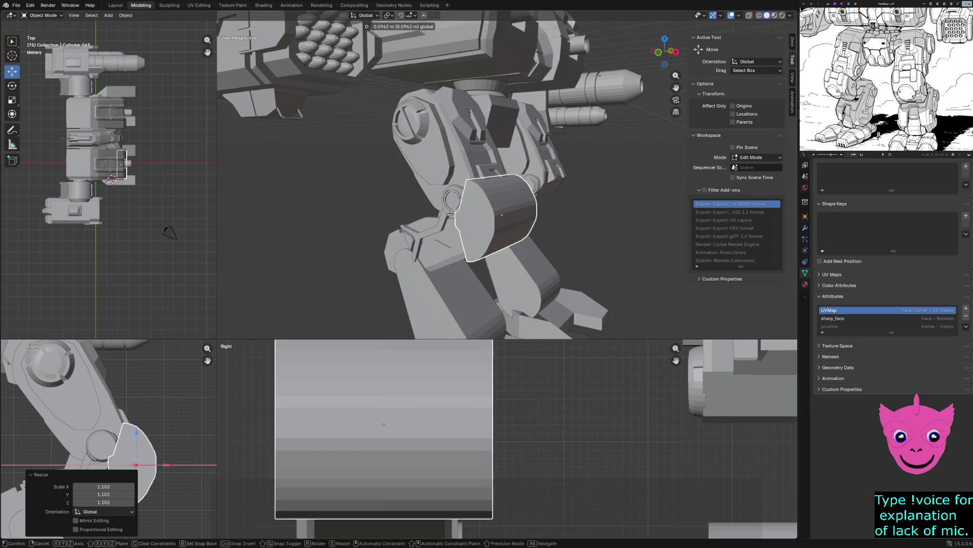
key(Return)
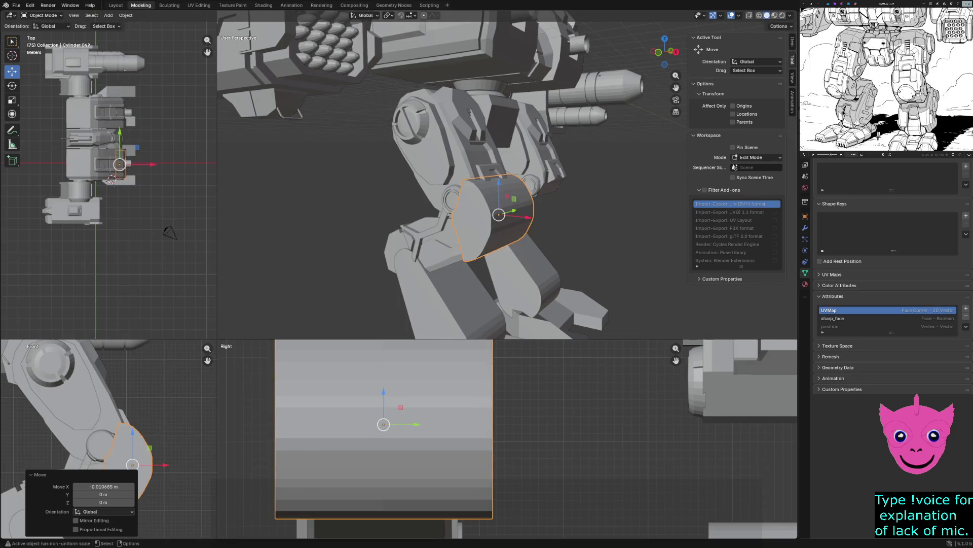
Step: Reselect the knee piece from a front view and switch the viewports to wireframe
click(456, 282)
mouse_move(456, 281)
middle_down()
mouse_move(525, 236)
mouse_move(495, 234)
middle_up()
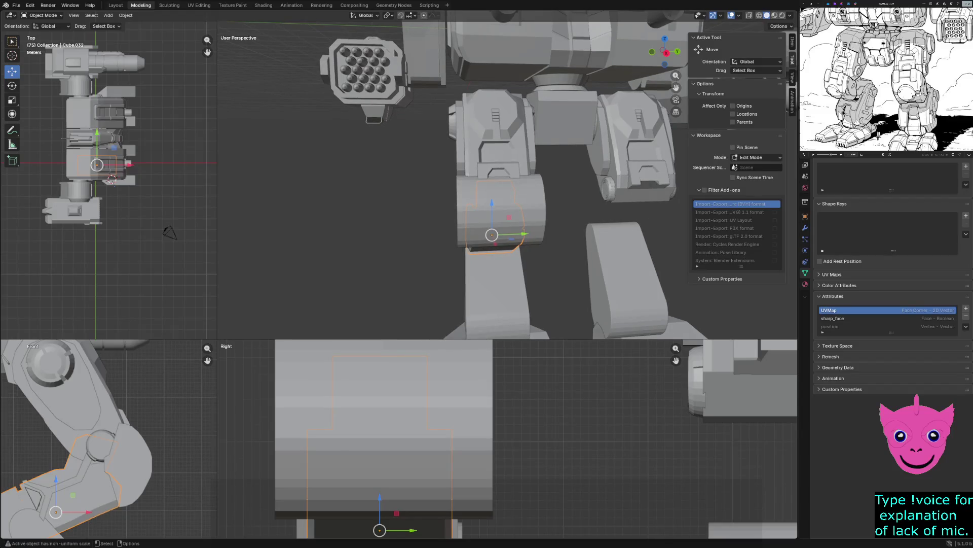
mouse_move(495, 235)
middle_down()
mouse_move(510, 215)
mouse_move(498, 213)
middle_up()
click(502, 213)
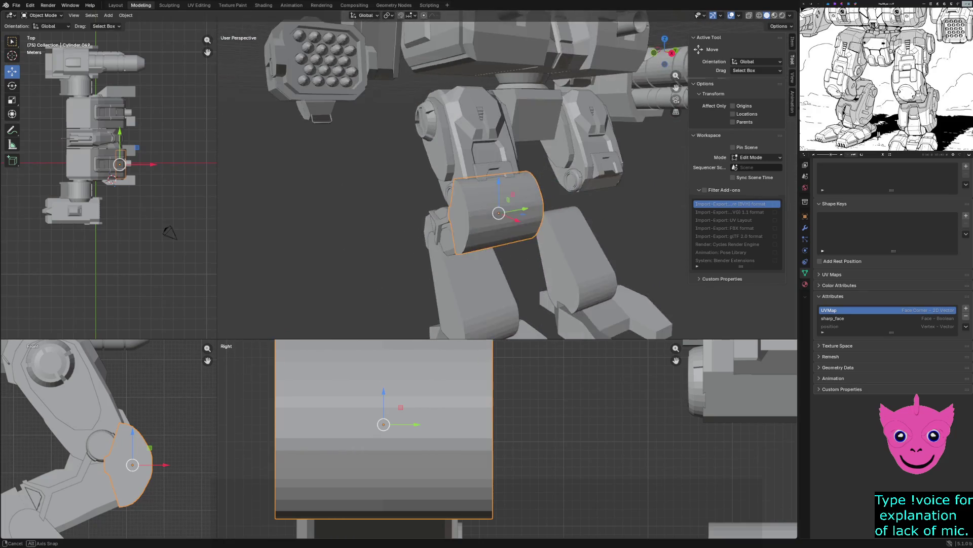
middle_drag(498, 213, 500, 214)
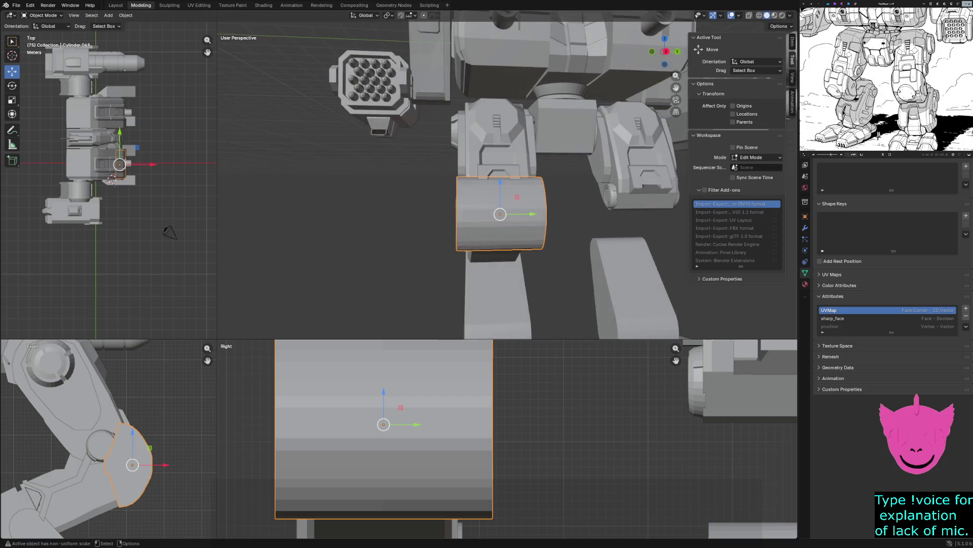
key(z)
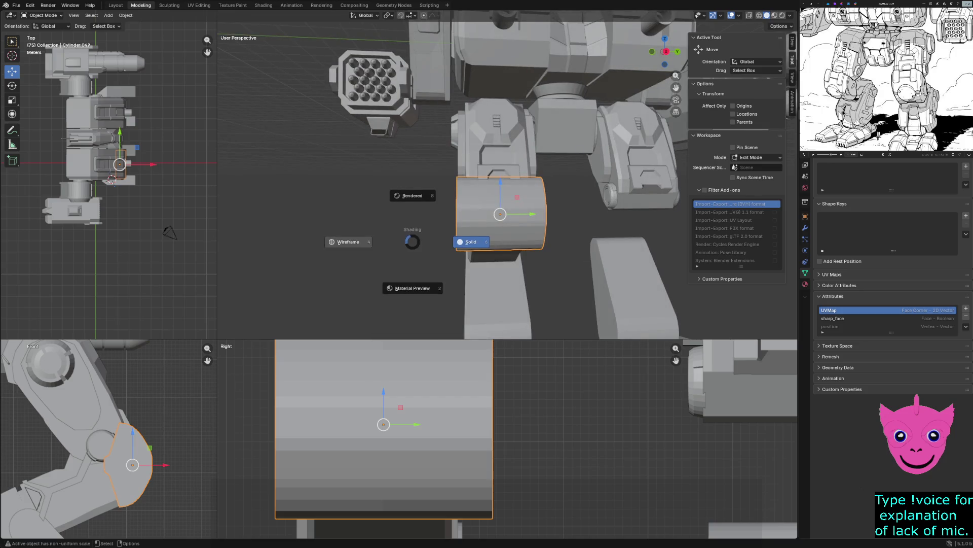
click(348, 242)
scroll(456, 441, down, 2)
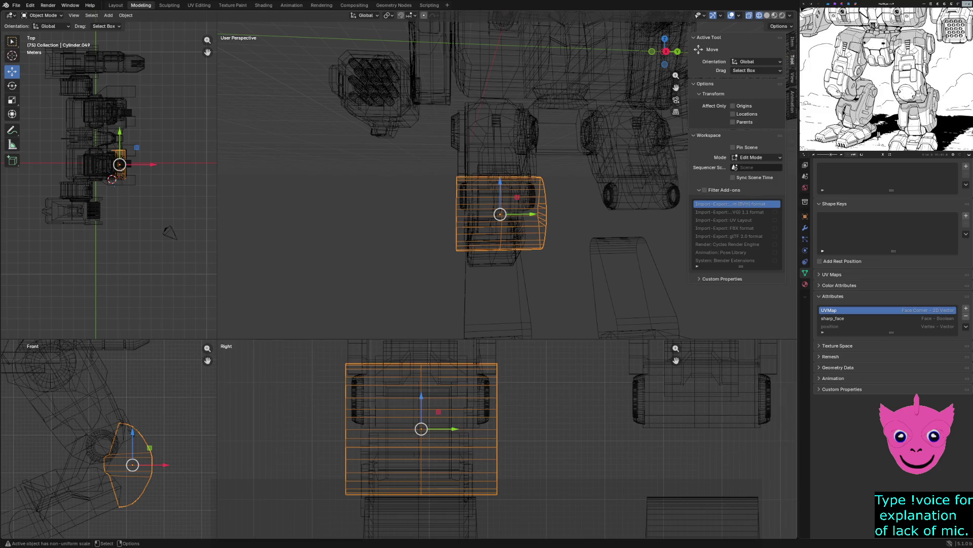
Step: In Edit Mode, pull the plate's left and right vertex columns inward along Y to narrow it
key(Tab)
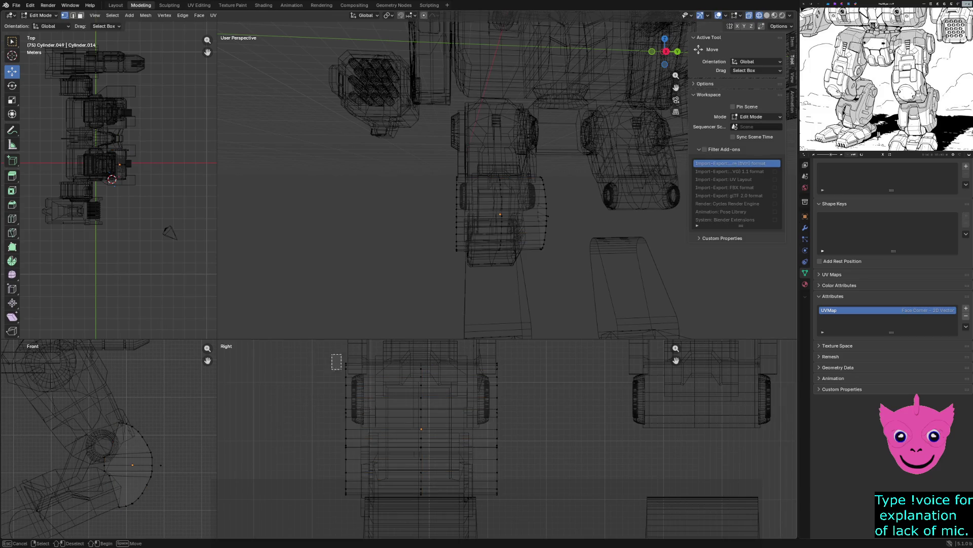
drag(334, 354, 361, 503)
drag(373, 429, 385, 430)
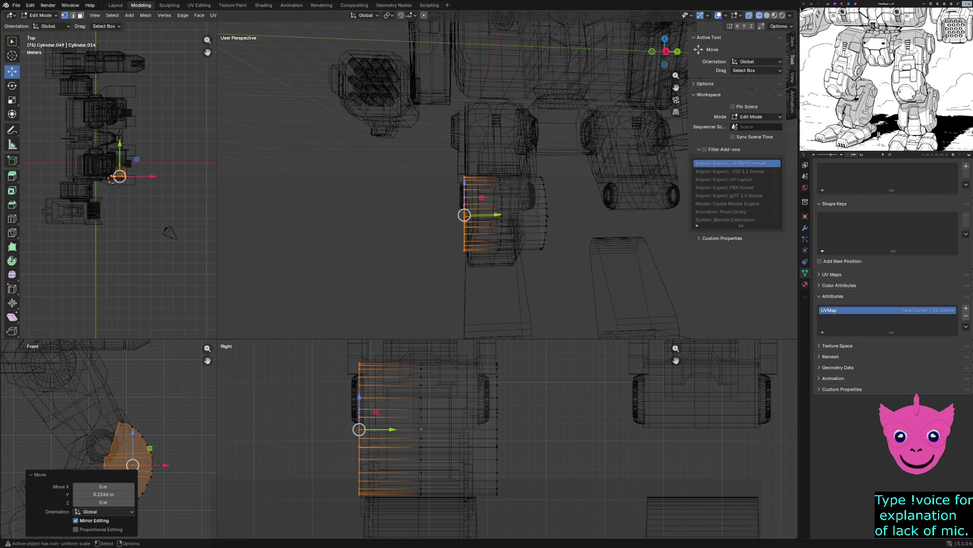
drag(493, 349, 512, 527)
drag(527, 428, 517, 429)
key(alt+a)
Step: Return to solid shading and Object Mode, then slide the whole knee plate along X
key(z)
click(533, 293)
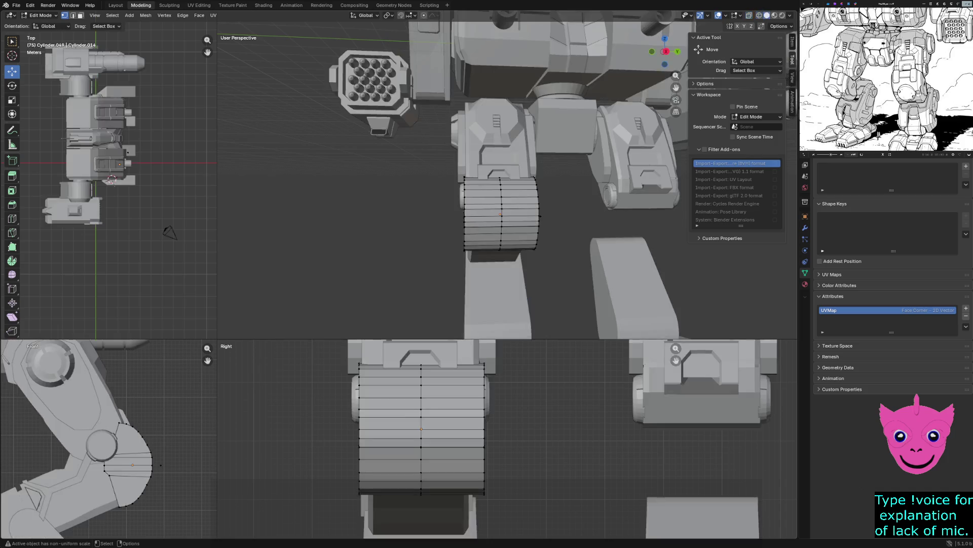
middle_drag(533, 293, 532, 293)
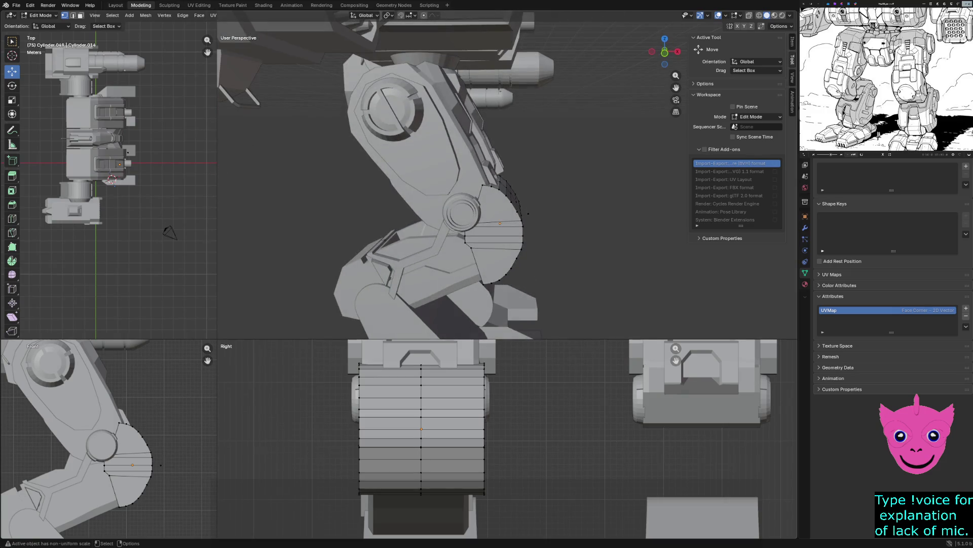
key(Tab)
drag(525, 223, 533, 223)
Step: Confirm the plate's position and review it around the knee from several angles
click(533, 223)
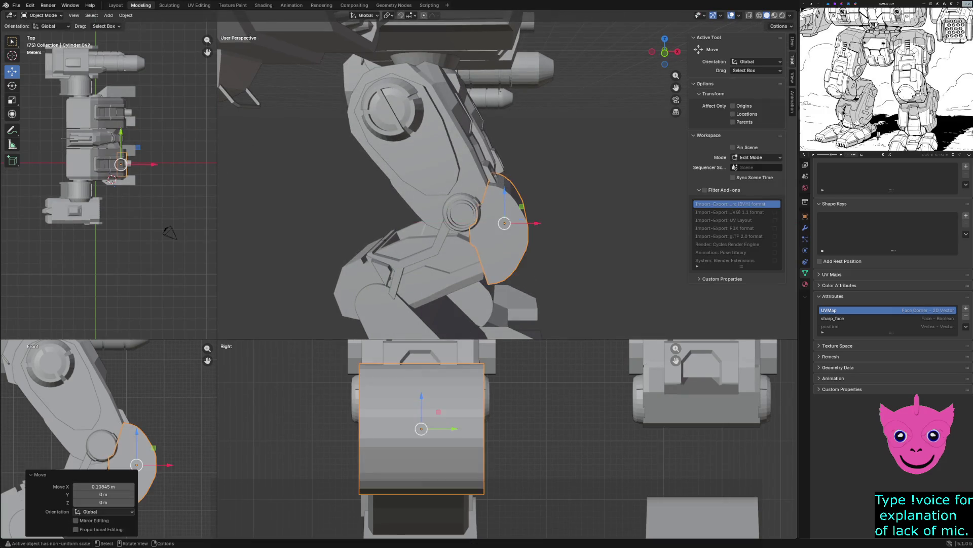
mouse_move(533, 223)
middle_down()
mouse_move(507, 51)
mouse_move(479, 82)
middle_up()
scroll(507, 52, down, 5)
scroll(478, 81, up, 3)
scroll(518, 221, up, 3)
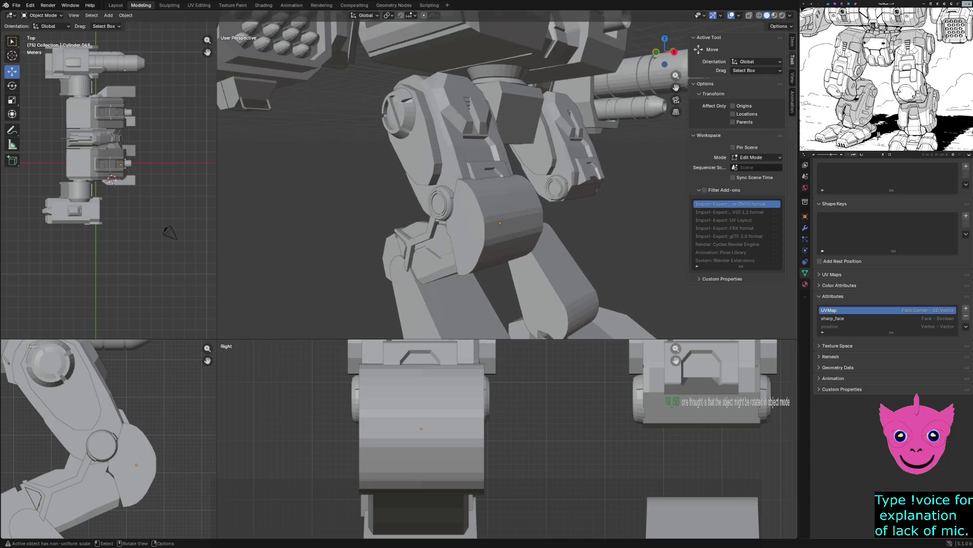
scroll(517, 220, up, 2)
middle_drag(517, 221, 527, 221)
click(526, 222)
key(r)
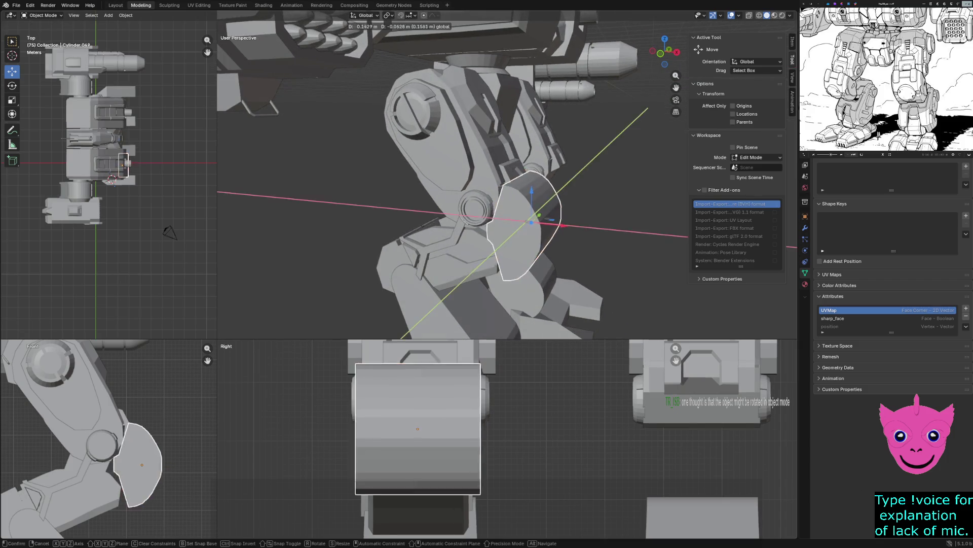
click(495, 224)
middle_drag(467, 224, 502, 190)
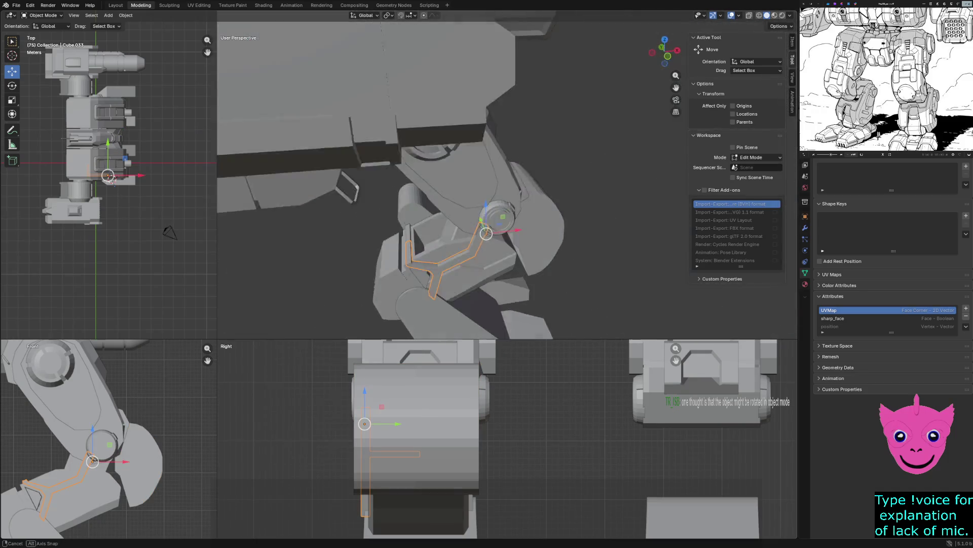
mouse_move(502, 190)
middle_down()
mouse_move(477, 222)
mouse_move(533, 243)
middle_up()
Step: Nudge the knee plate further along the X axis
click(552, 266)
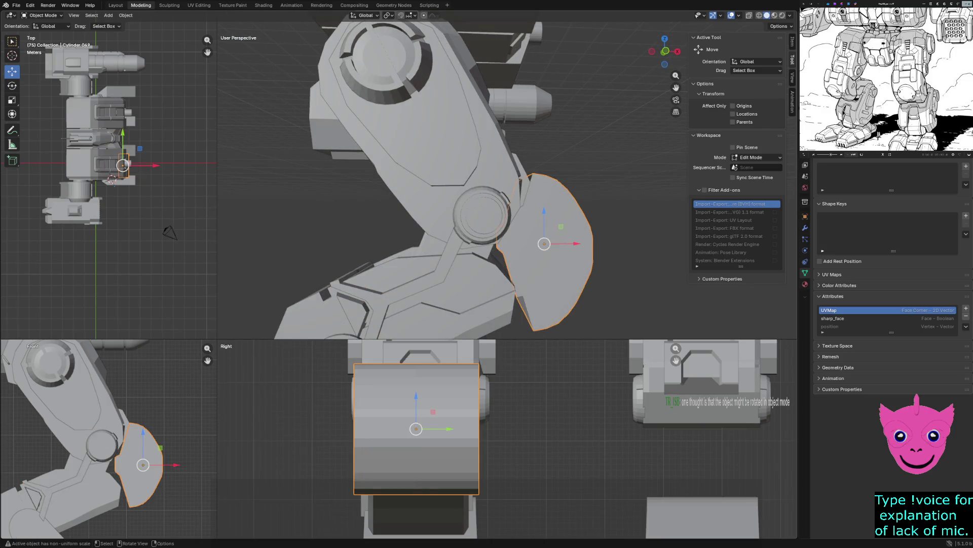
key(g)
key(x)
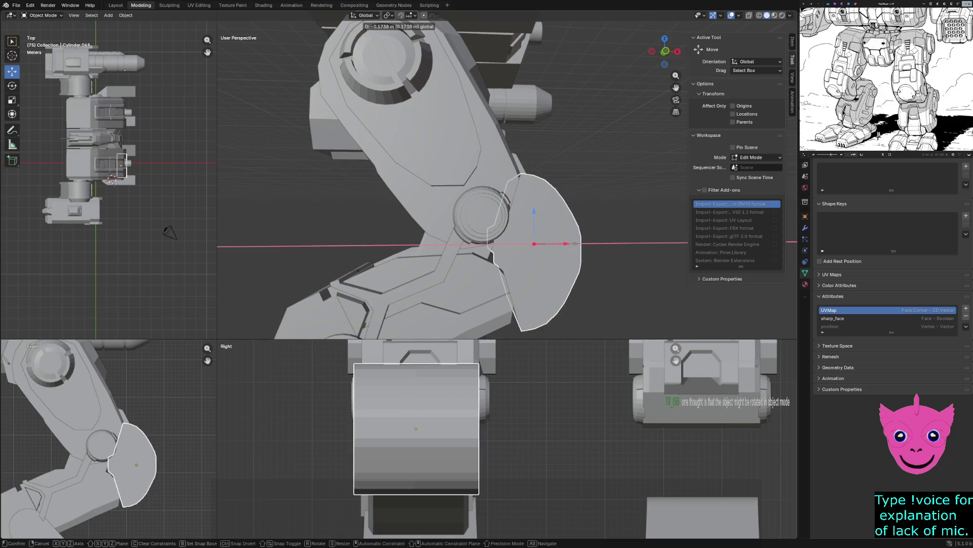
click(533, 243)
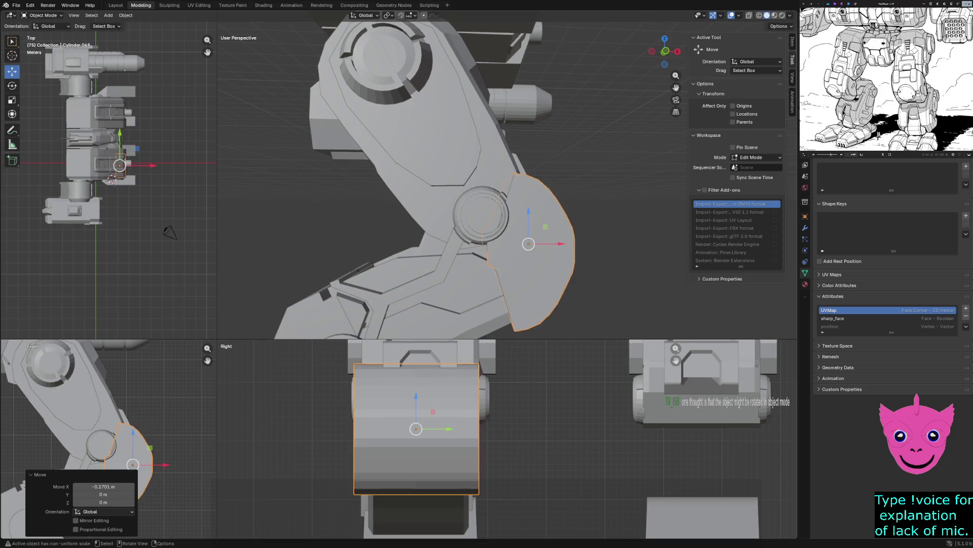
Step: Rotate the knee armour plate to about 25 degrees so it follows the bent knee
mouse_move(533, 243)
middle_down()
mouse_move(525, 251)
mouse_move(532, 245)
middle_up()
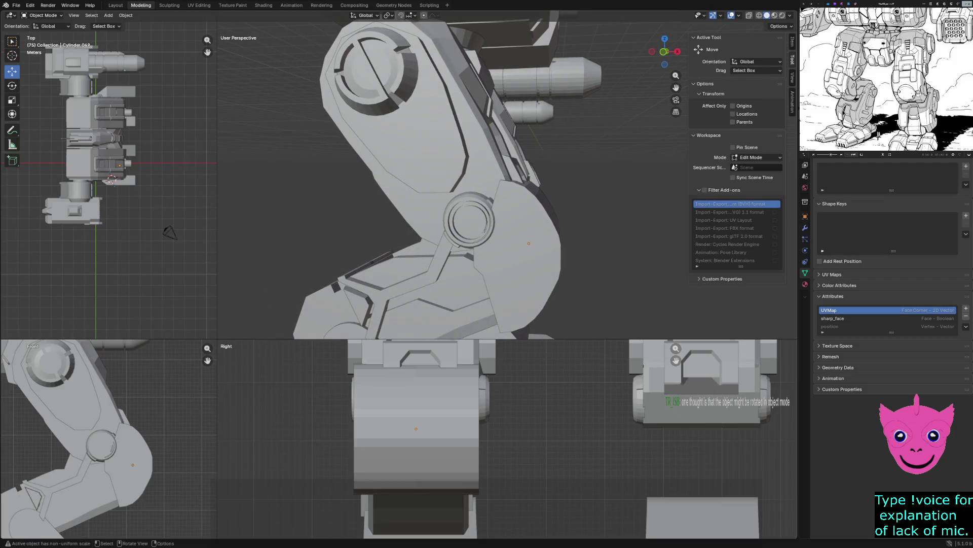
click(529, 243)
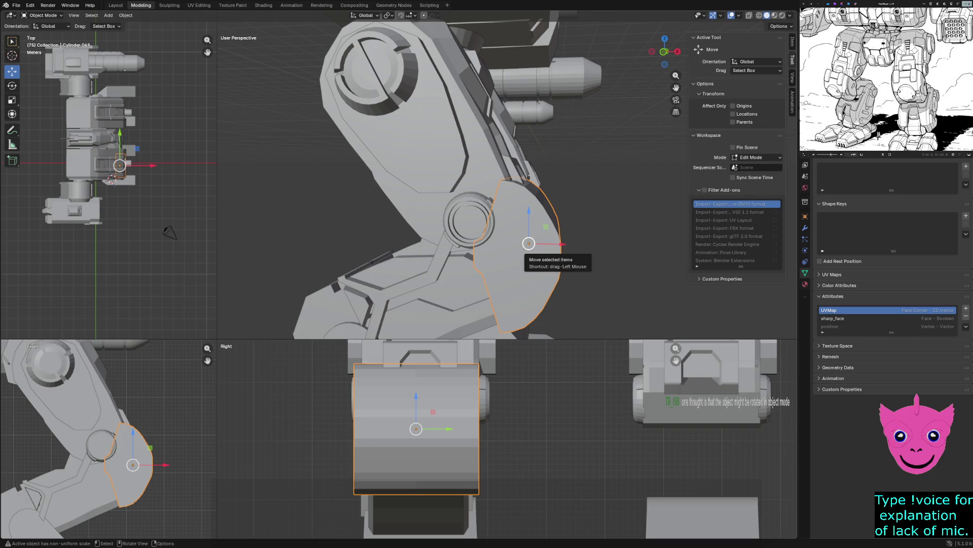
scroll(529, 243, down, 2)
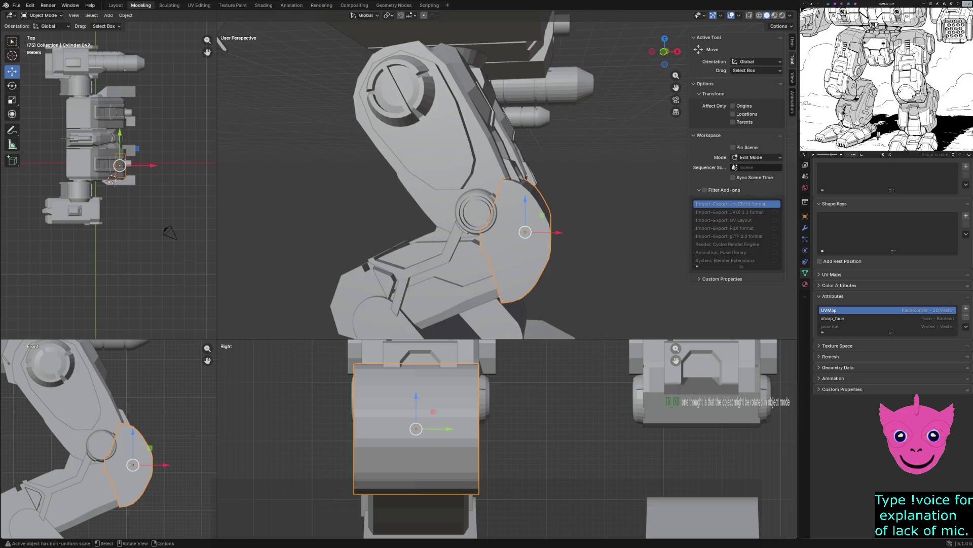
scroll(109, 441, down, 1)
scroll(109, 439, up, 1)
key(r)
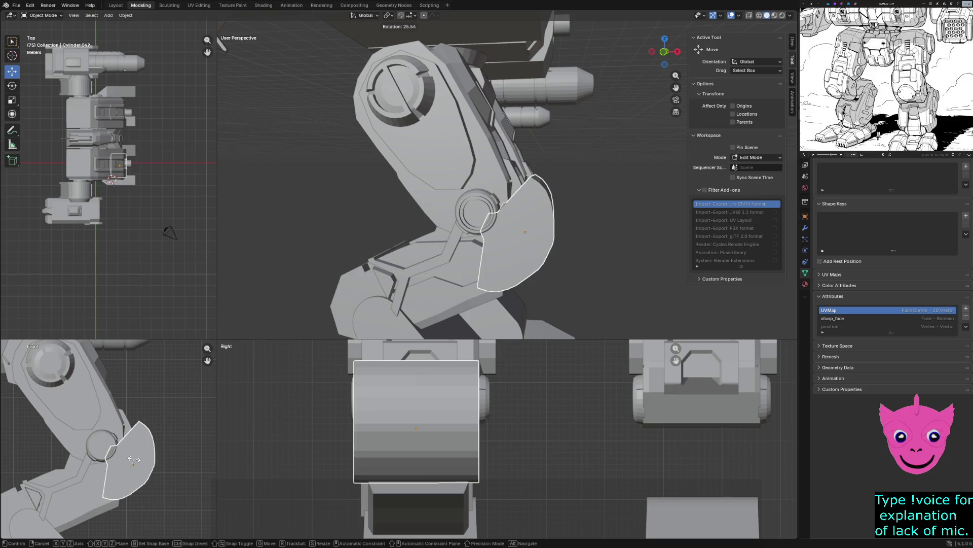
Step: Confirm the 25-degree tilt, lower the plate onto the knee joint and nudge it into place
click(134, 460)
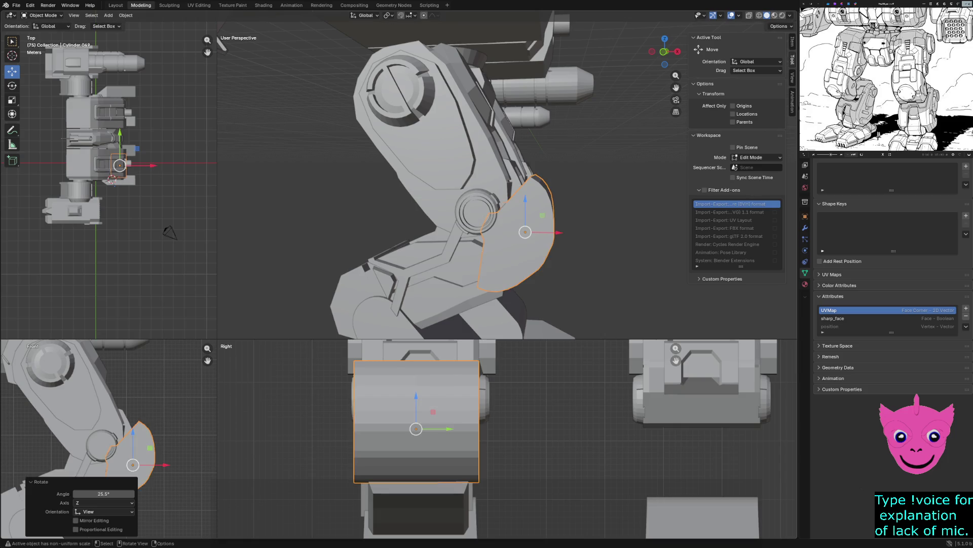
mouse_move(133, 459)
mouse_down()
mouse_move(131, 475)
mouse_move(159, 477)
mouse_up()
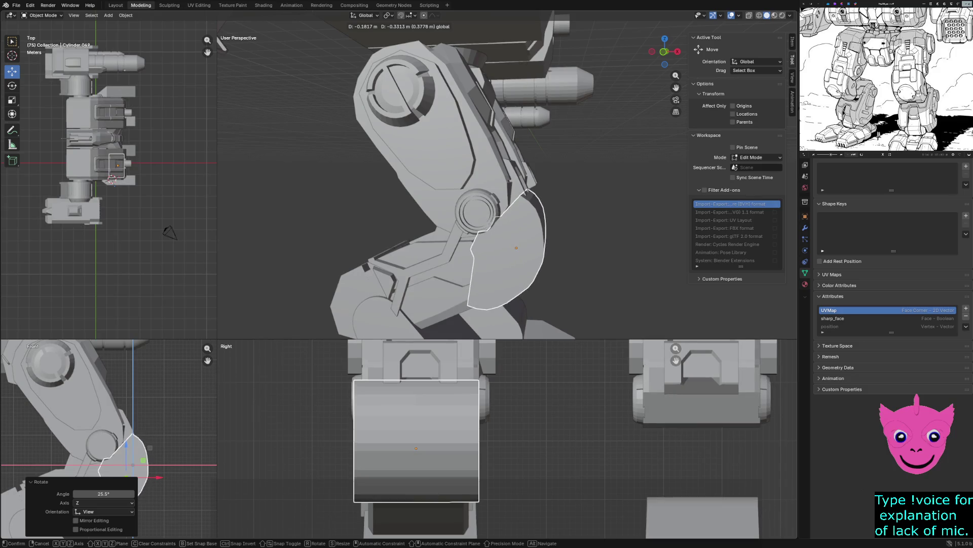
drag(158, 477, 158, 477)
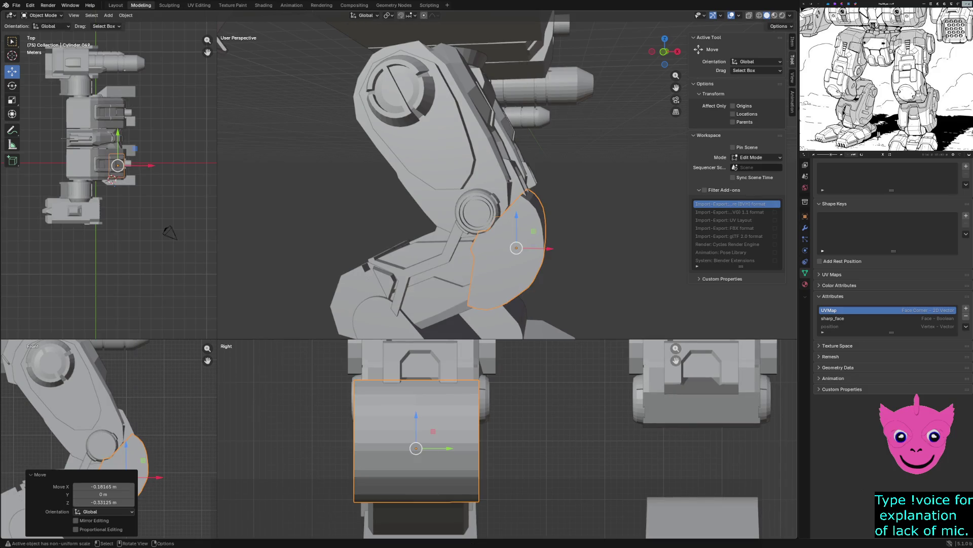
scroll(106, 433, down, 1)
scroll(107, 434, down, 1)
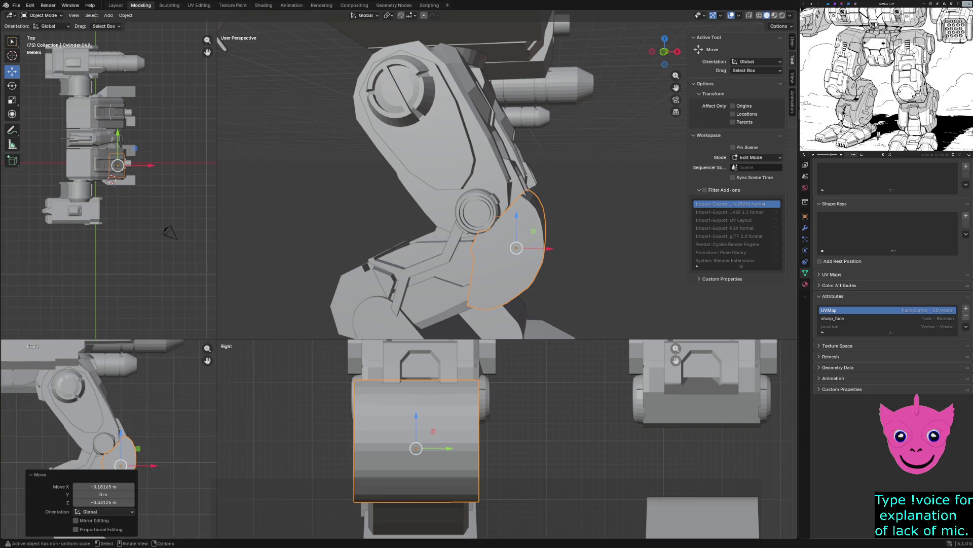
mouse_move(502, 183)
middle_down()
mouse_move(426, 191)
mouse_move(487, 198)
mouse_move(457, 198)
middle_up()
key(g)
key(Return)
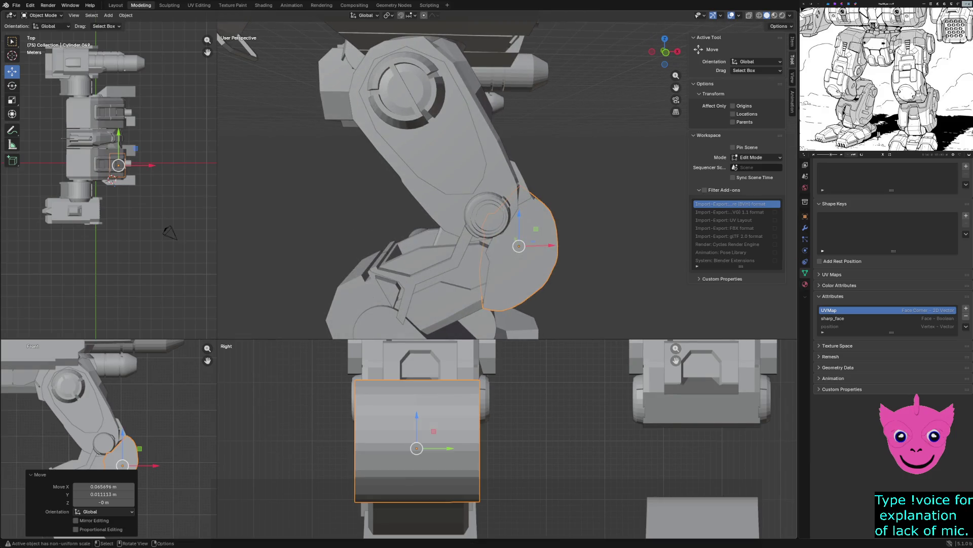
key(z)
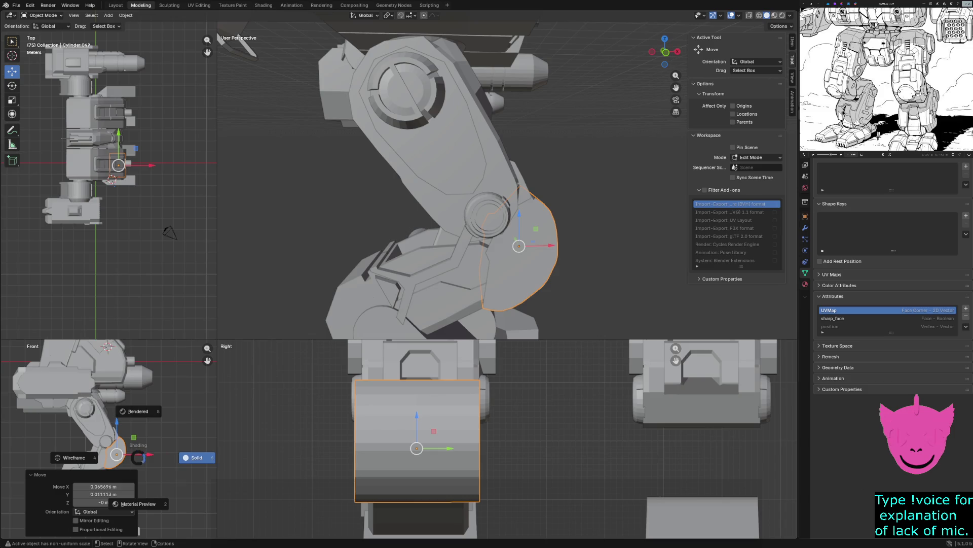
Step: Check the plate in wireframe, enter Edit Mode in solid shading and frame the joint in front view
click(77, 457)
key(Tab)
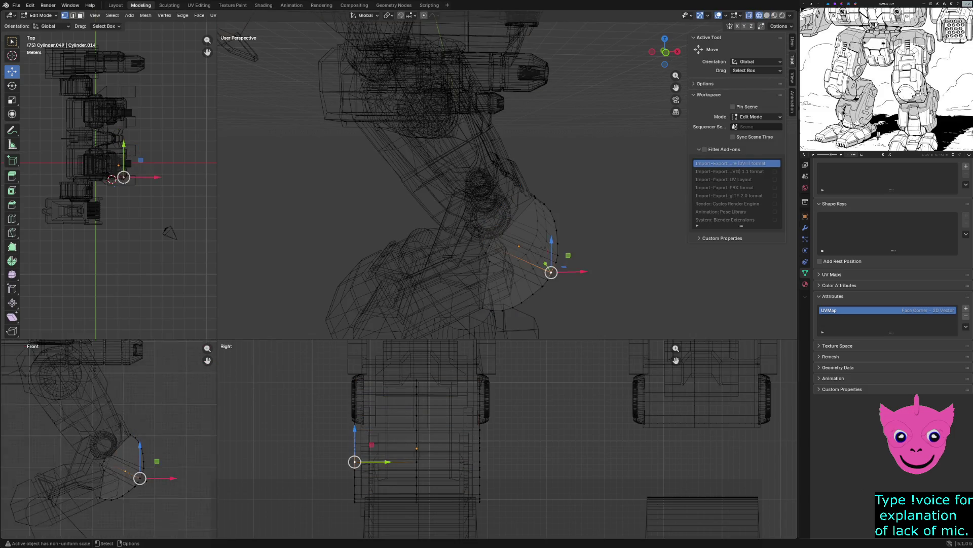
scroll(109, 464, up, 3)
key(z)
click(166, 464)
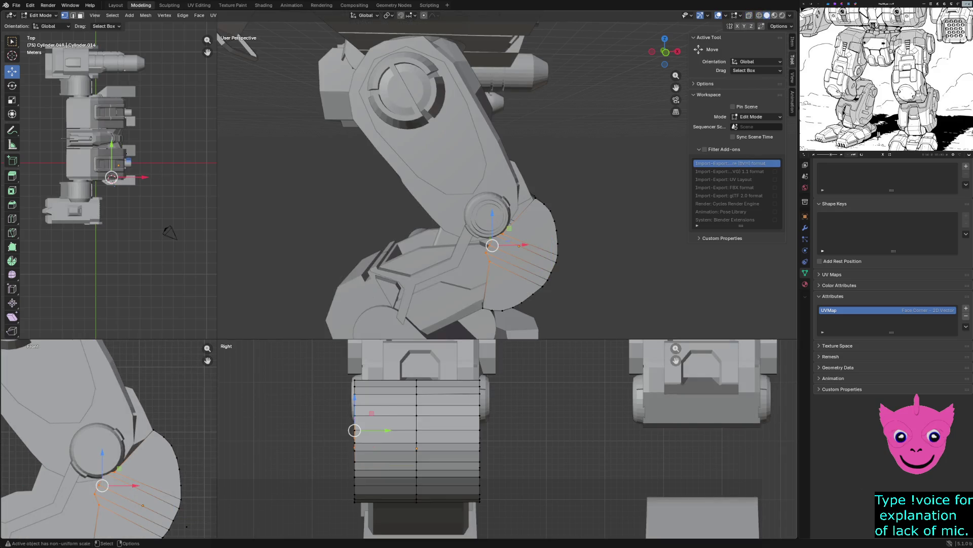
shift+middle_drag(107, 471, 176, 426)
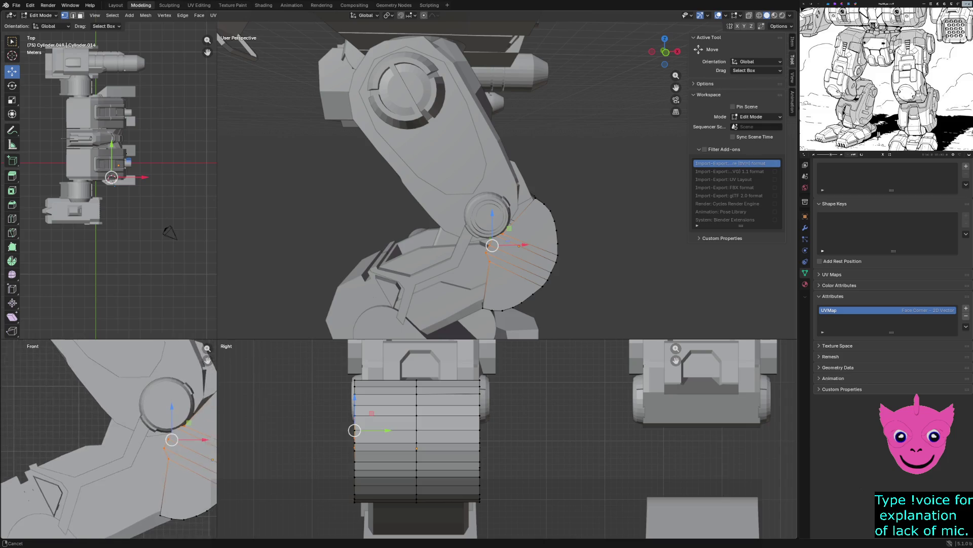
Step: With Local transform orientation, pull the inner edge vertices about 0.13 m toward the joint
click(753, 61)
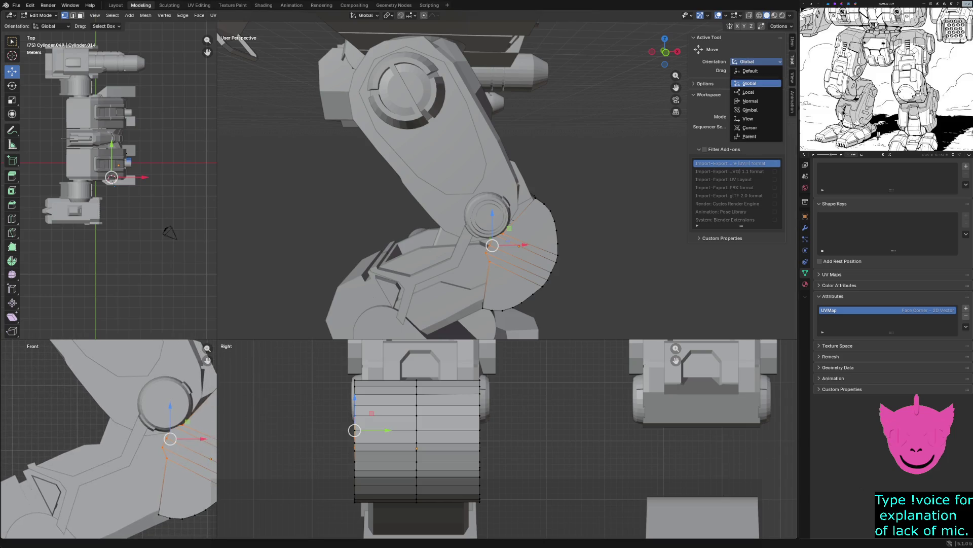
click(748, 92)
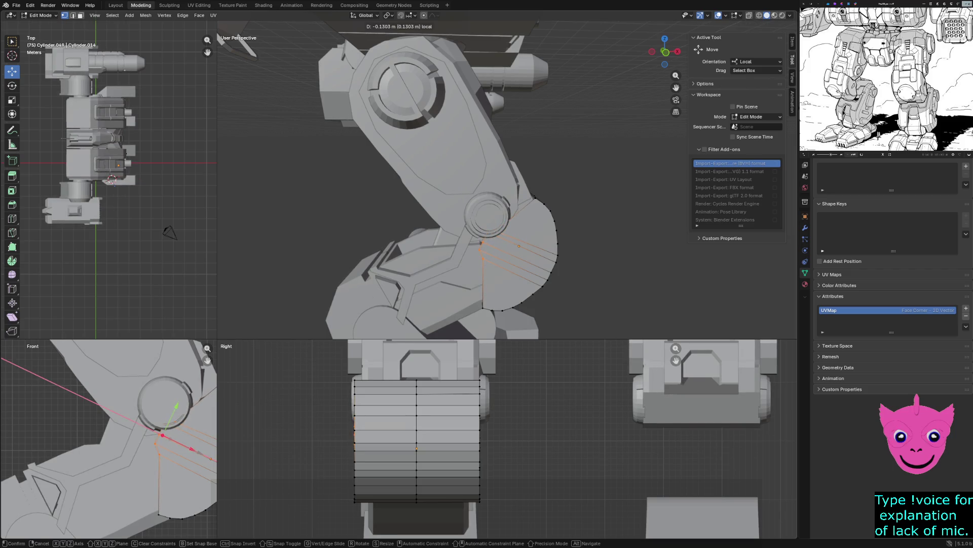
drag(194, 451, 187, 446)
shift+middle_drag(162, 434, 96, 398)
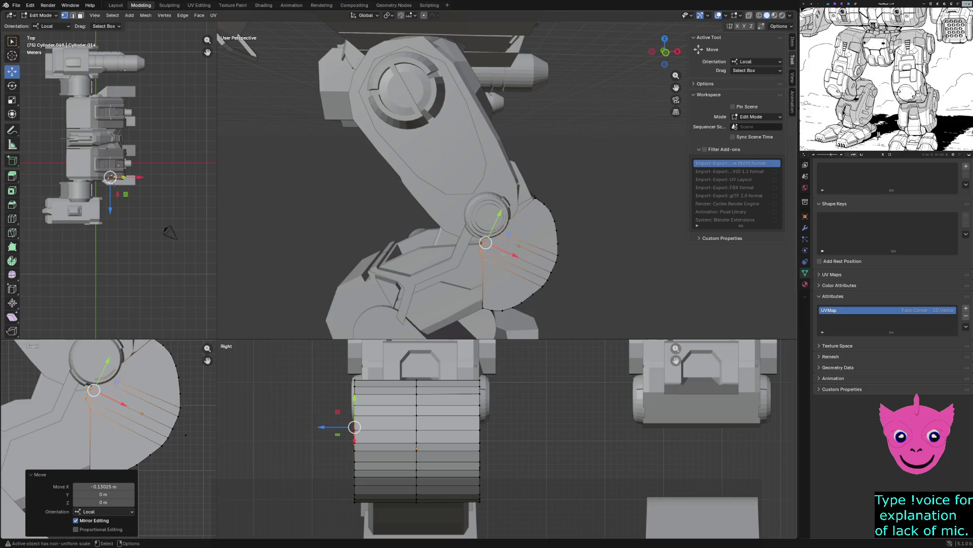
key(Tab)
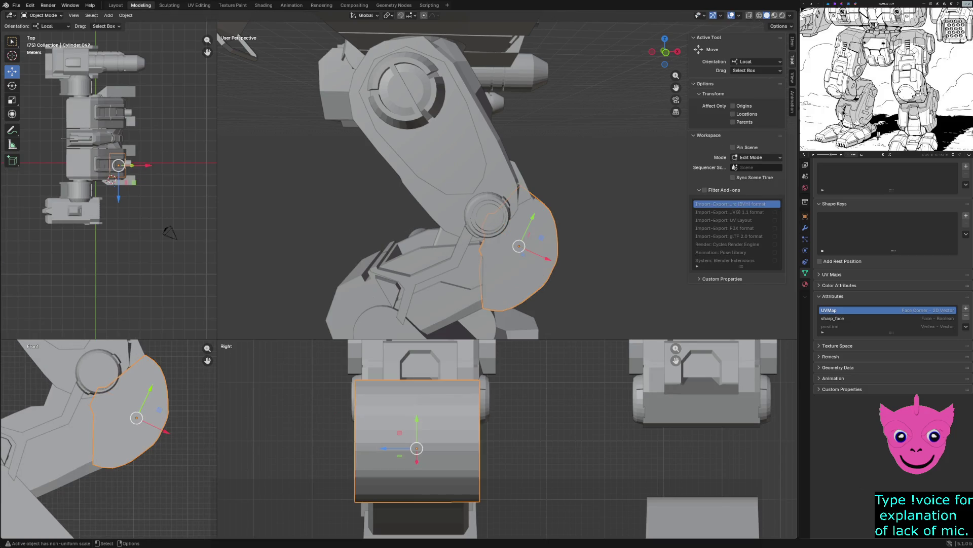
Step: Move the plate twice along its local plane, about 0.09 m along local X, then deselect to inspect
key(g)
key(shift+z)
key(shift+z)
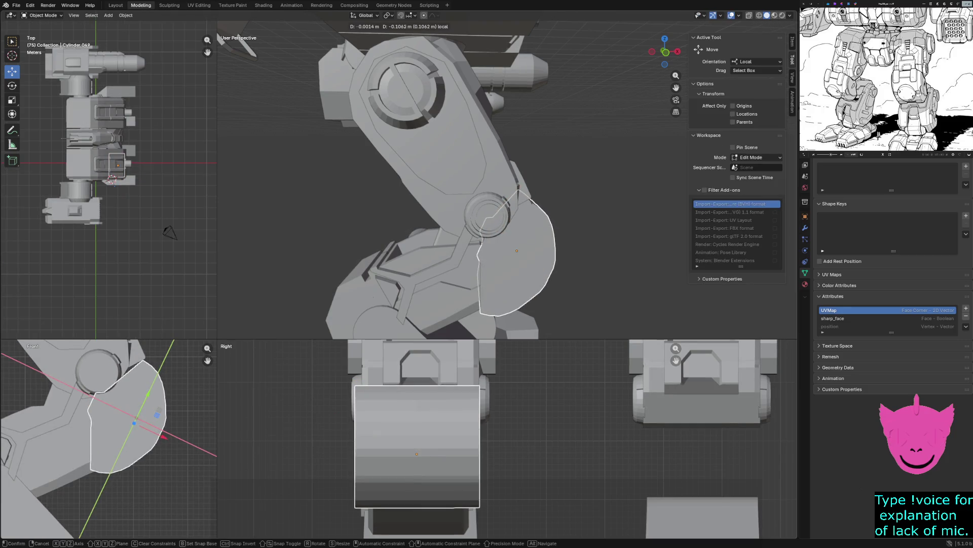
key(Return)
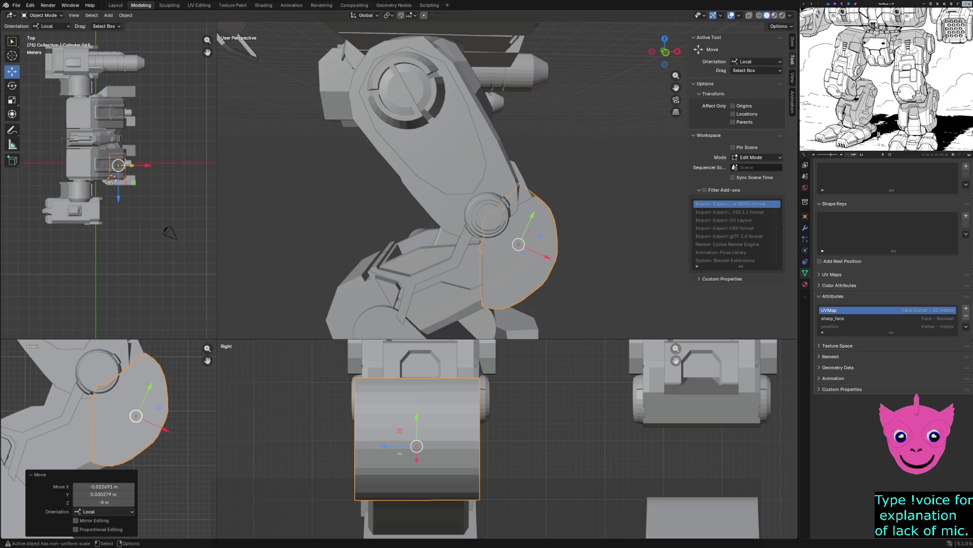
key(g)
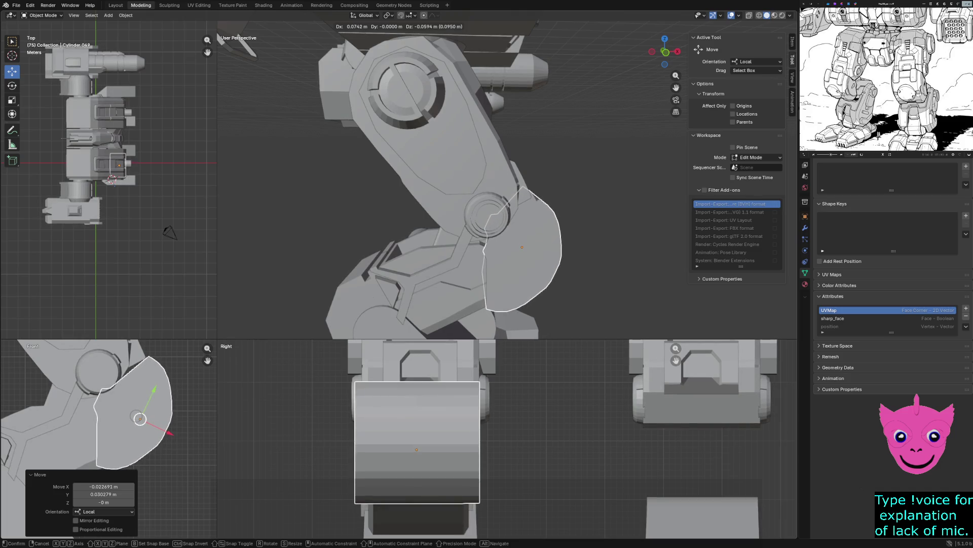
key(Return)
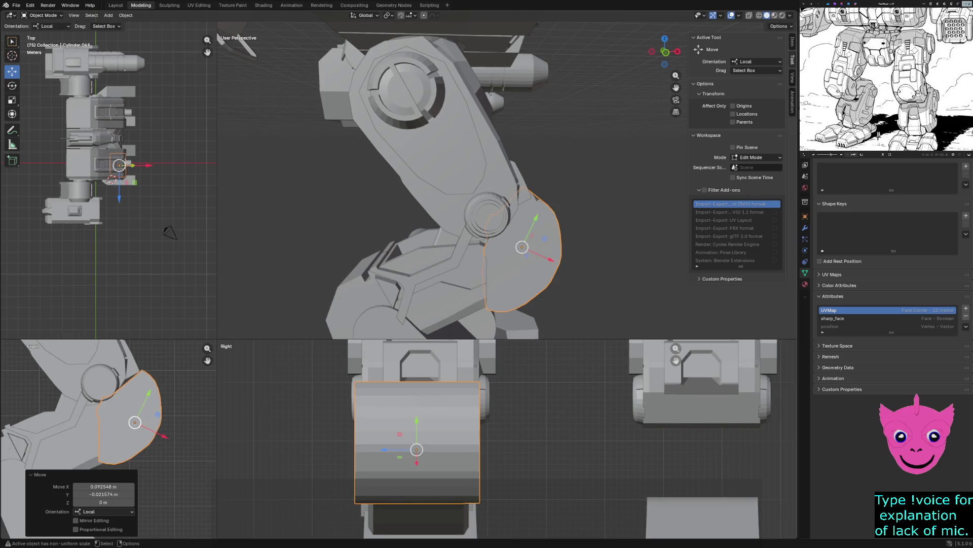
mouse_move(502, 190)
middle_down()
mouse_move(410, 191)
mouse_move(366, 228)
mouse_move(365, 191)
mouse_move(426, 191)
mouse_move(472, 174)
mouse_move(624, 175)
middle_up()
key(alt+a)
Step: Select and frame the knee plate, then shift it along its local plane
middle_drag(218, 91, 217, 58)
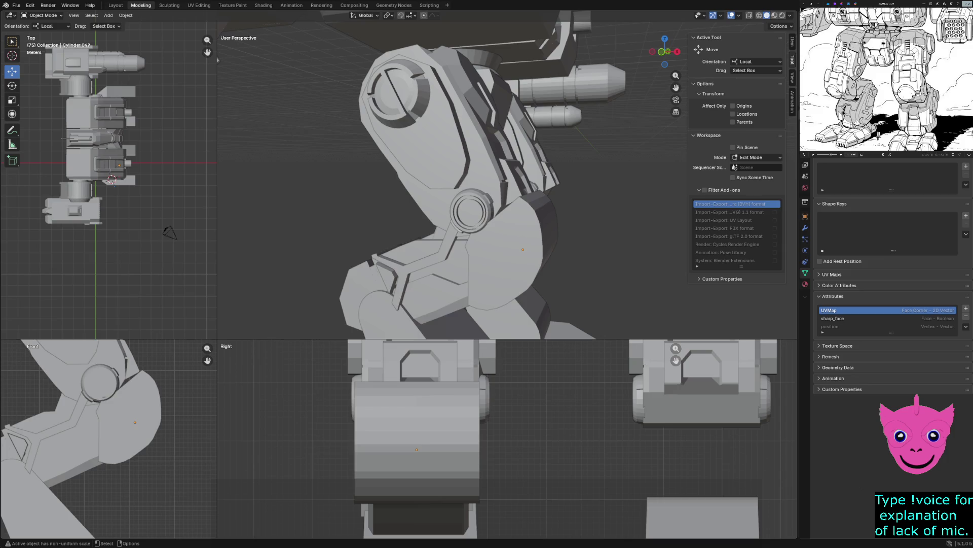
click(502, 258)
key(KP_Decimal)
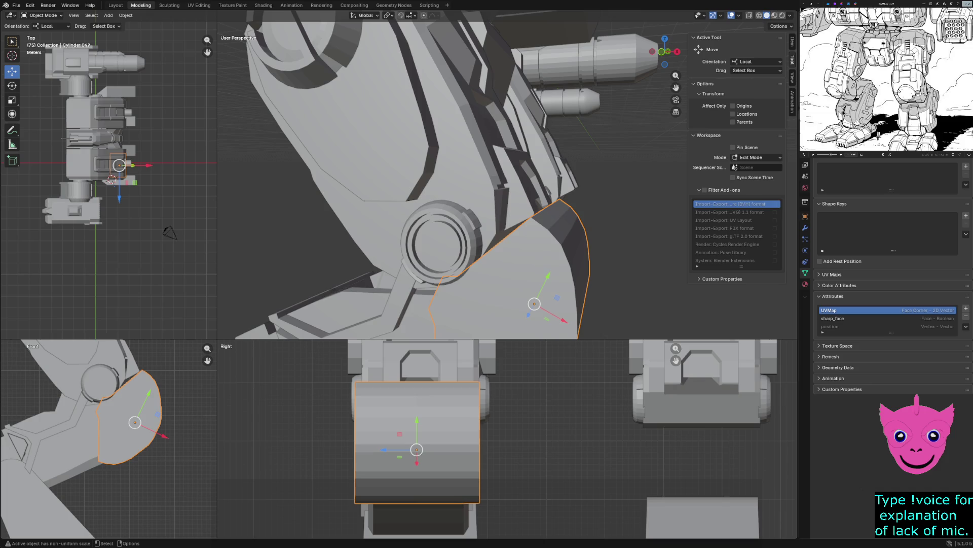
middle_drag(457, 191, 487, 183)
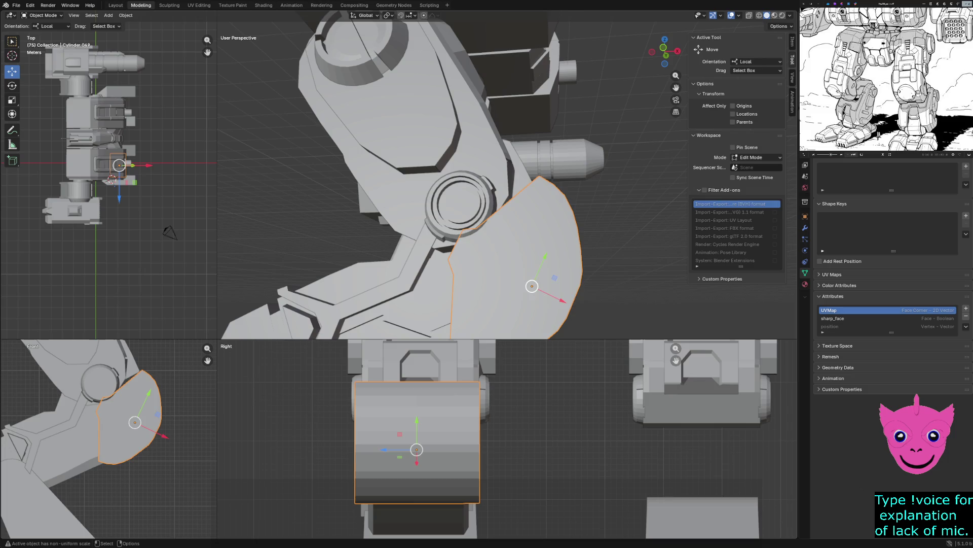
key(g)
key(shift+z)
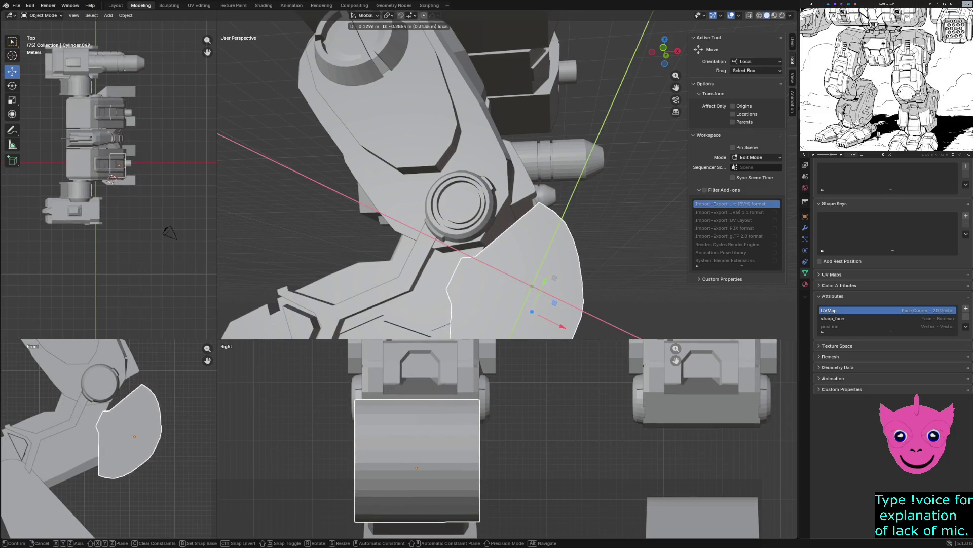
key(Return)
middle_drag(457, 190, 471, 182)
Step: Stretch the knee plate along the vertical Z axis
key(s)
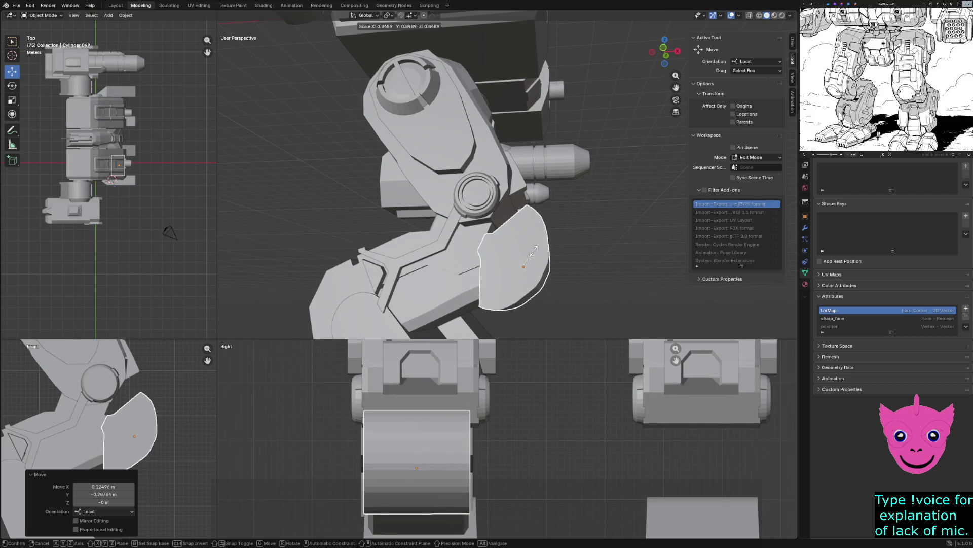
key(x)
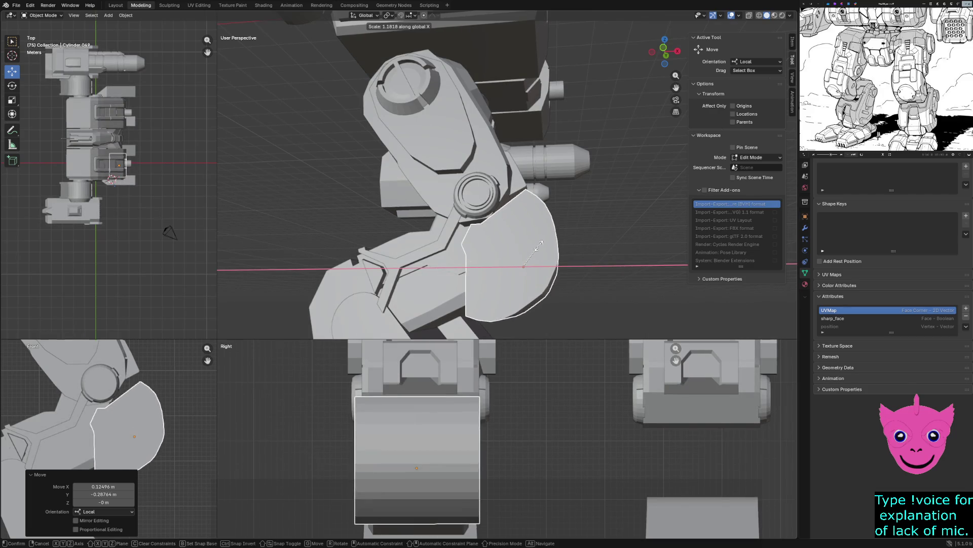
key(z)
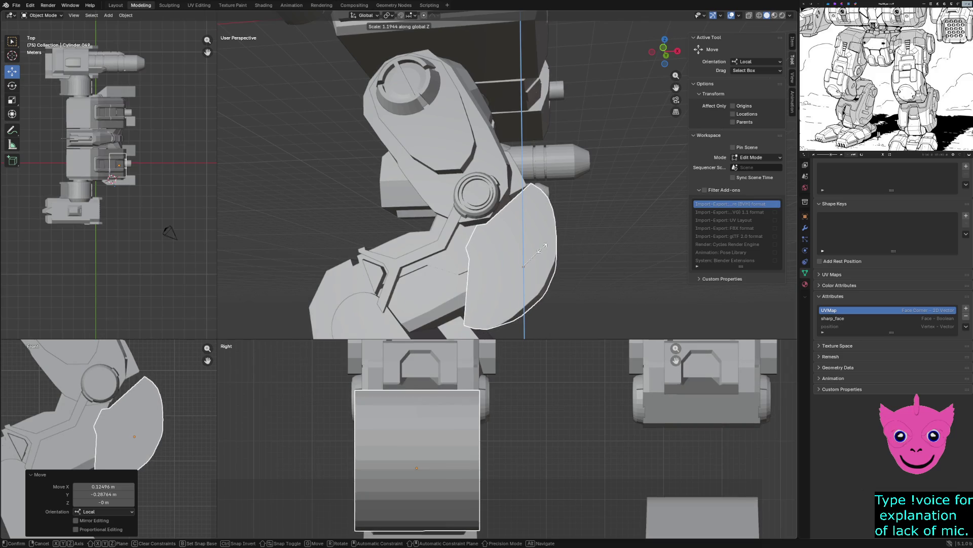
click(539, 249)
mouse_move(539, 248)
middle_down()
mouse_move(563, 244)
mouse_move(532, 228)
mouse_move(525, 258)
middle_up()
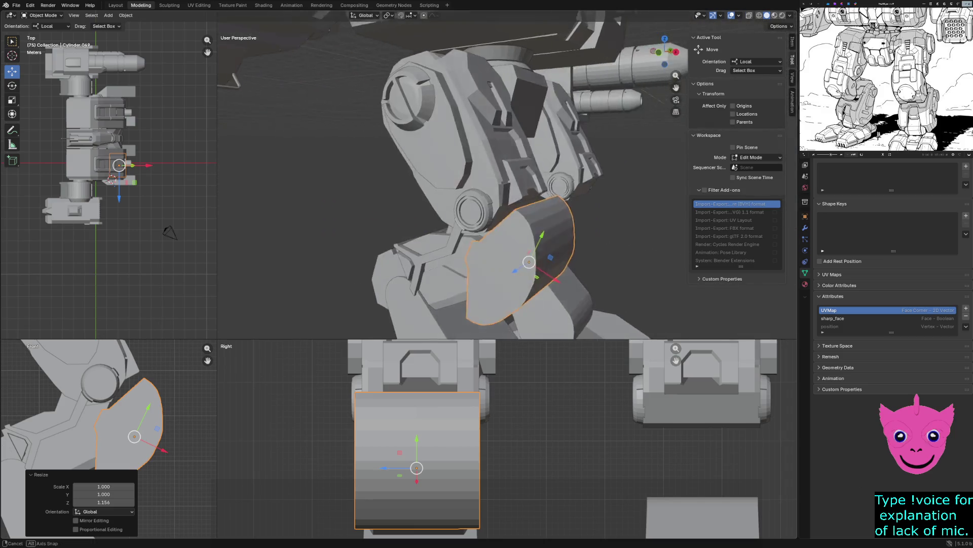
Step: Nudge the plate along local Y twice to fine-tune its offset
key(g)
key(y)
key(y)
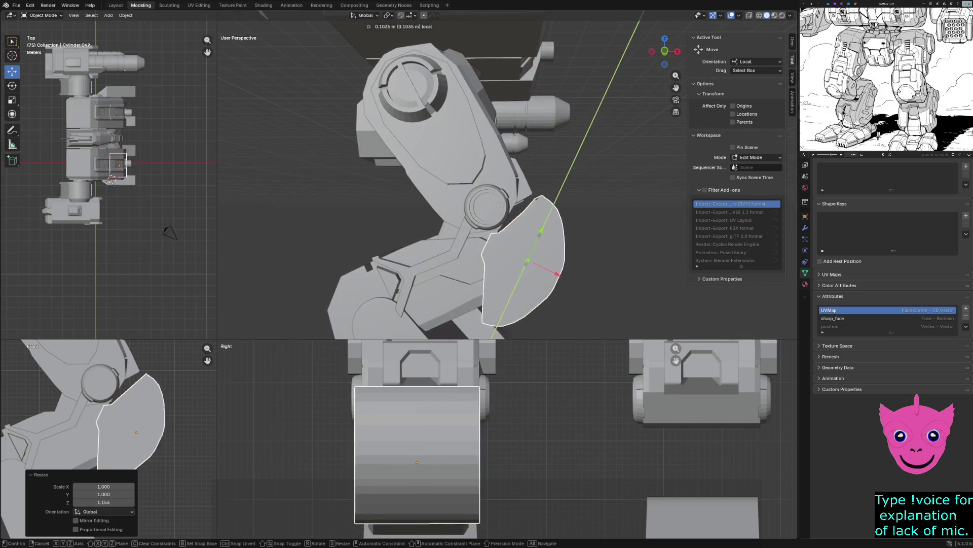
key(Return)
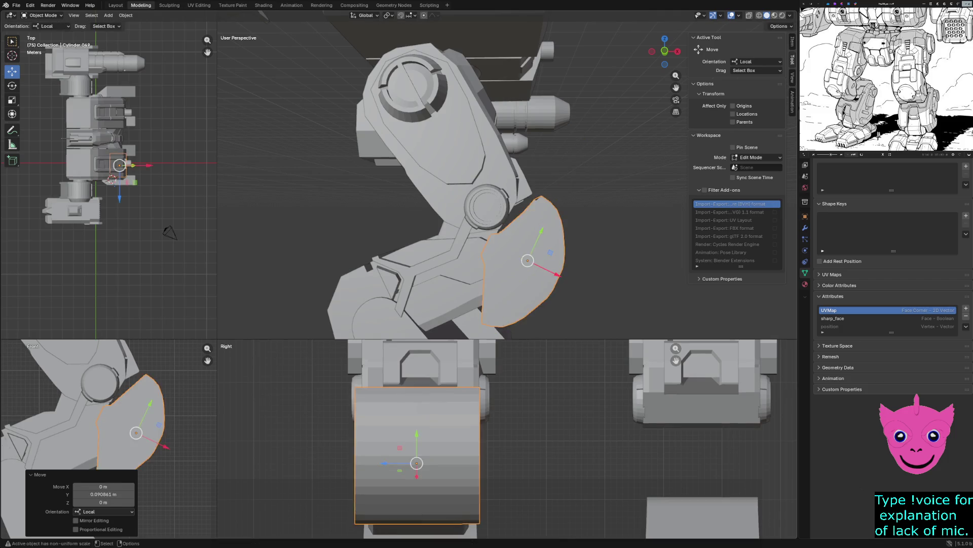
middle_drag(525, 259, 568, 262)
key(g)
key(y)
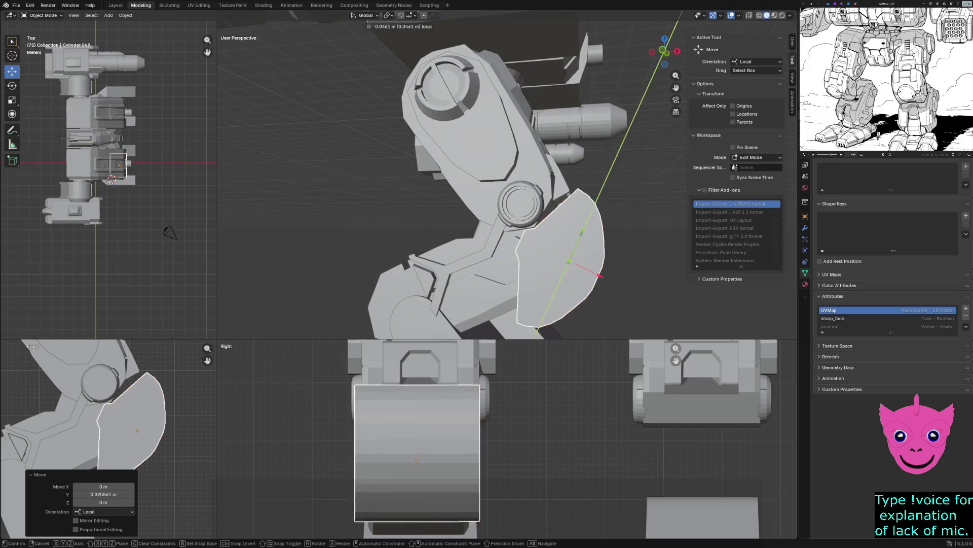
key(Return)
Step: Slide the plate along X against the knee, then deselect everything
key(g)
key(x)
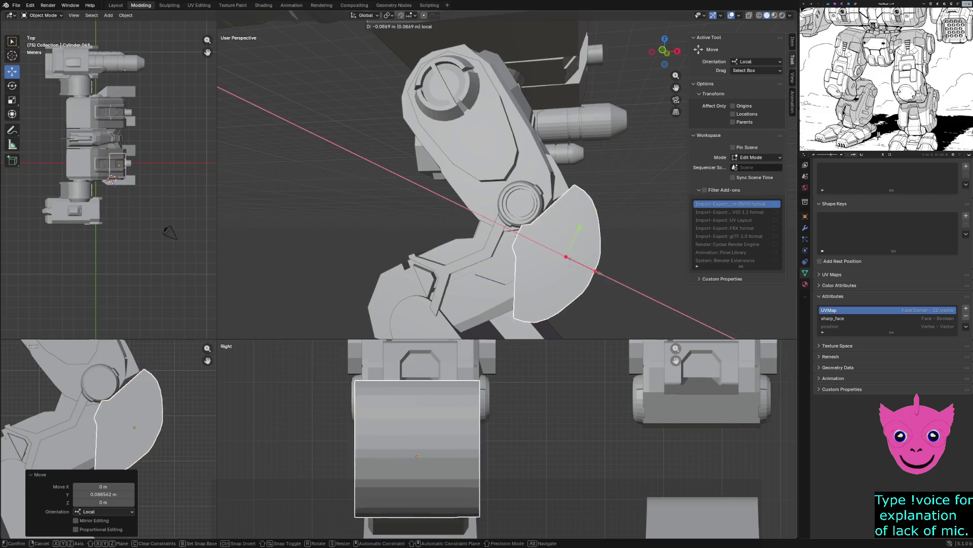
mouse_move(569, 262)
middle_down()
mouse_move(578, 263)
mouse_move(536, 237)
middle_up()
mouse_move(429, 23)
middle_down()
mouse_move(314, 23)
mouse_move(373, 33)
middle_up()
key(alt+a)
scroll(313, 23, down, 5)
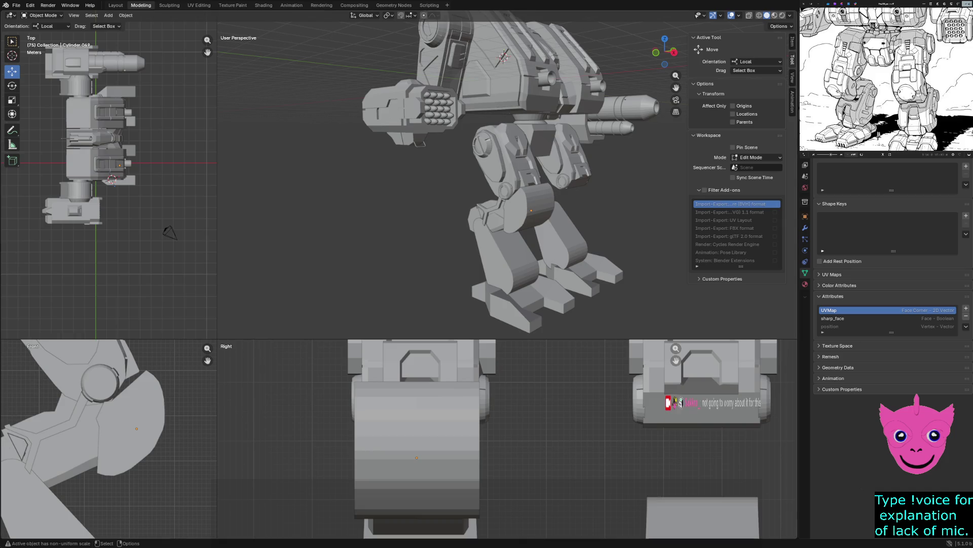
click(532, 216)
middle_drag(533, 217, 525, 210)
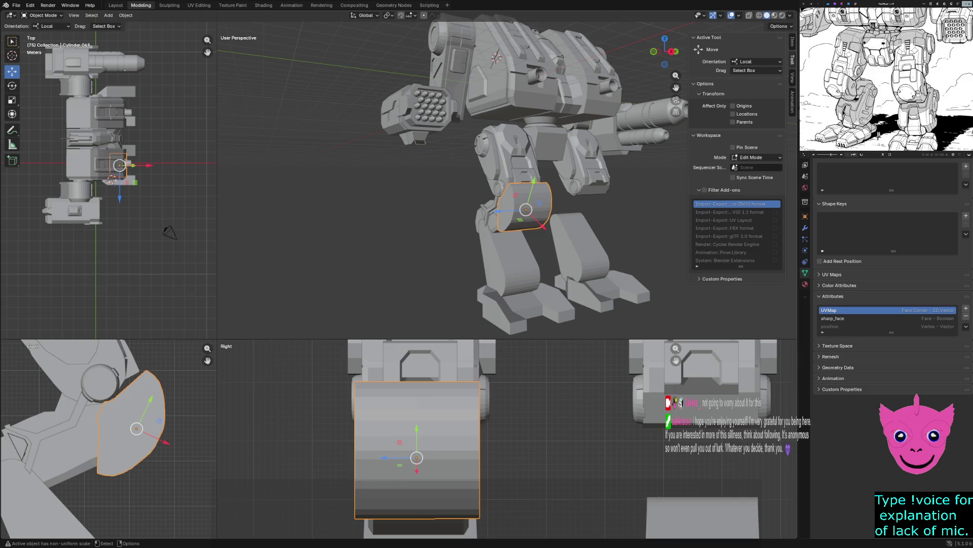
middle_drag(532, 209, 578, 210)
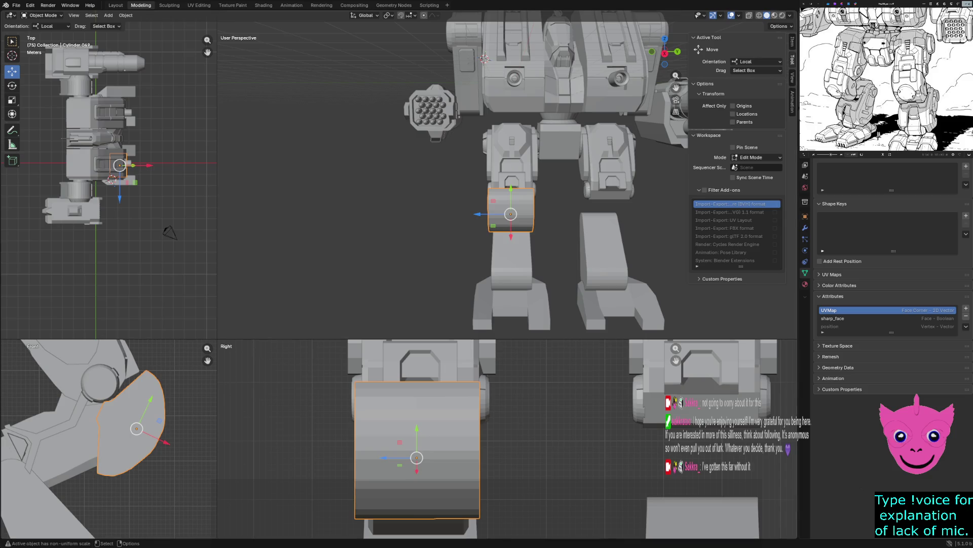
key(alt+a)
middle_drag(533, 190, 586, 179)
middle_drag(484, 31, 511, 45)
click(549, 221)
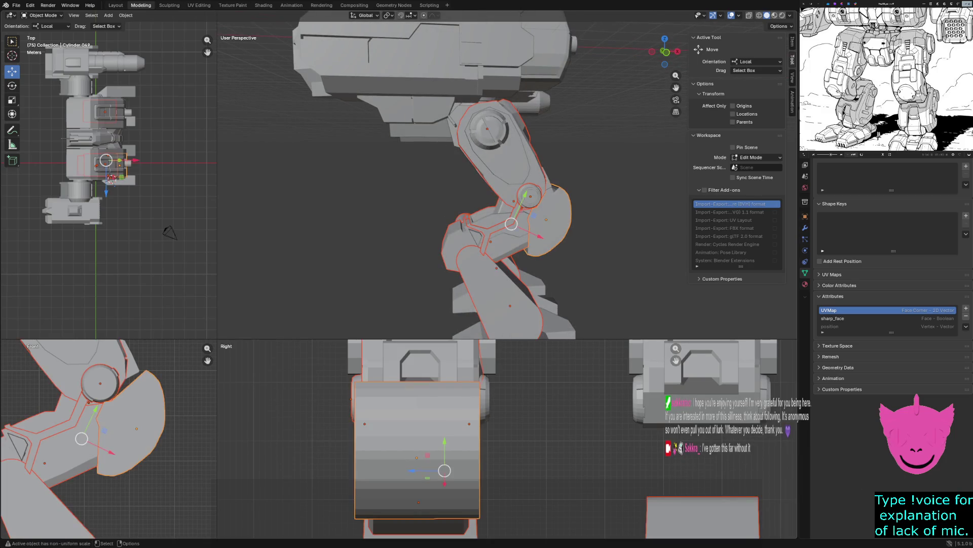
middle_drag(453, 187, 486, 190)
click(521, 219)
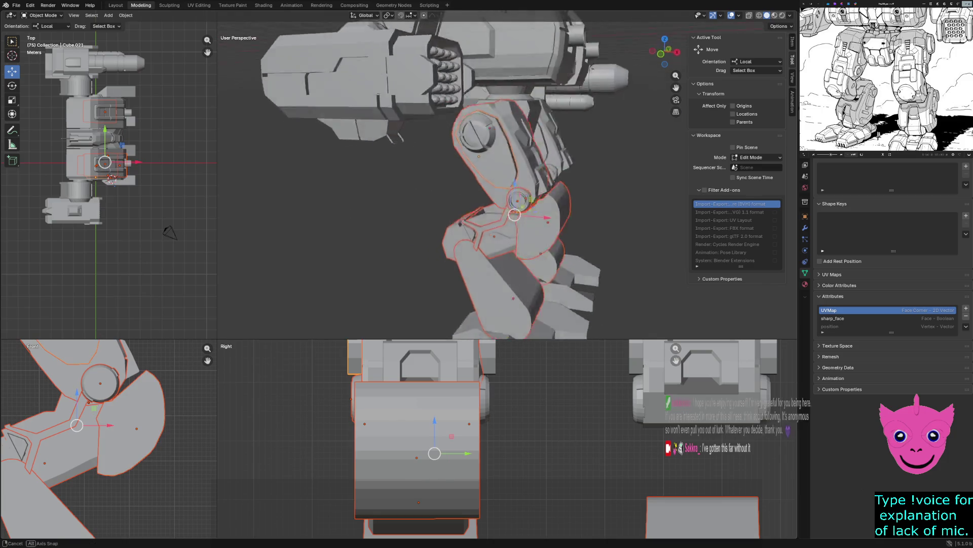
middle_drag(521, 219, 533, 213)
click(536, 224)
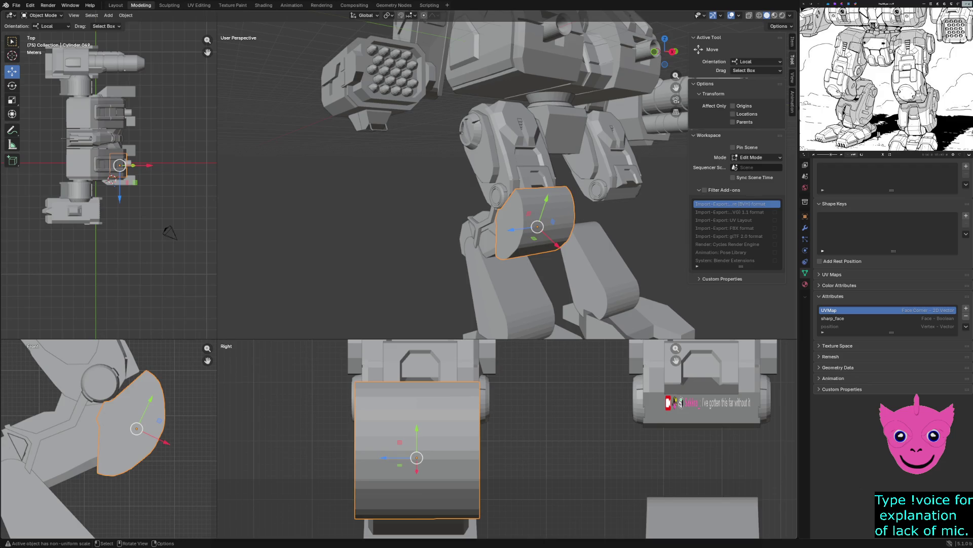
Step: Check the knee plate in wireframe, return to solid shading and enter Edit Mode on its mesh
middle_drag(536, 226, 546, 268)
scroll(546, 268, up, 2)
key(z)
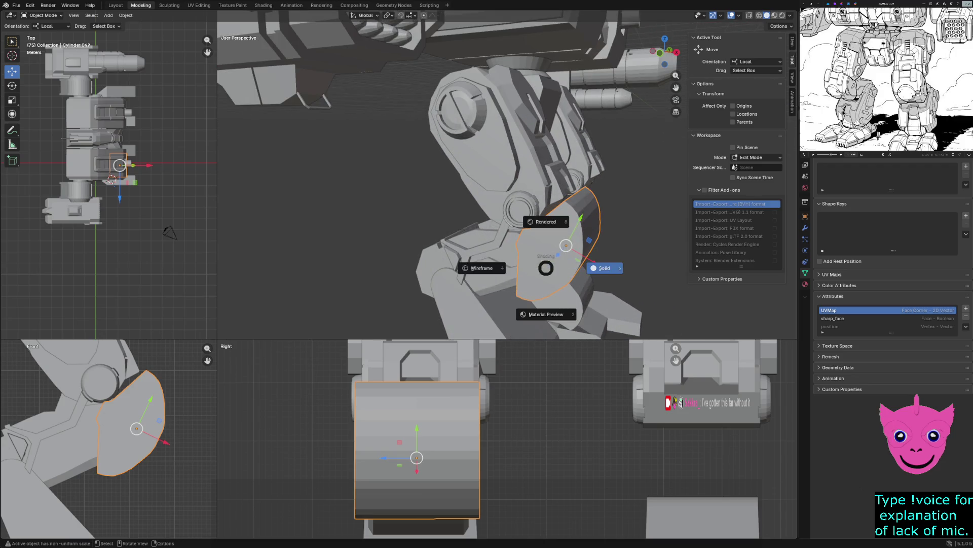
key(z)
click(550, 264)
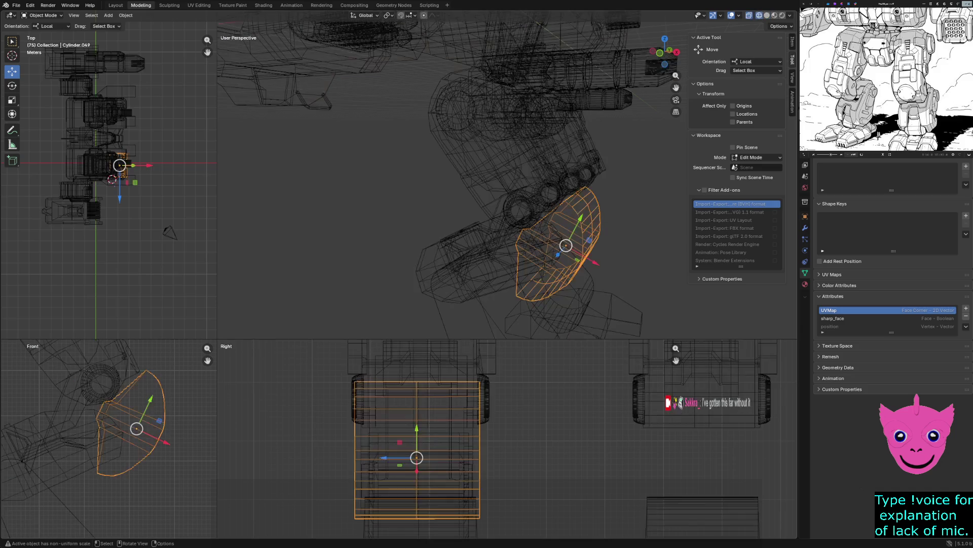
key(z)
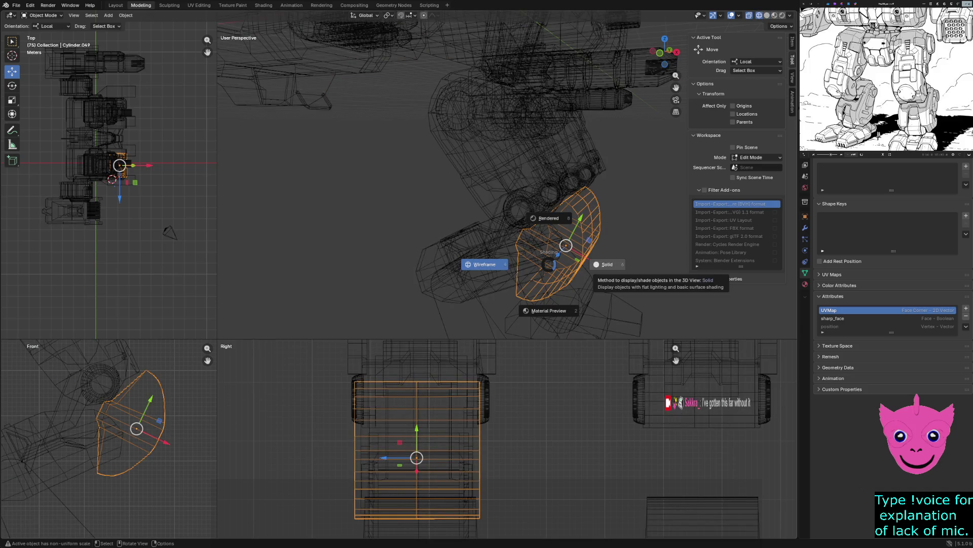
click(604, 264)
key(Tab)
key(Tab)
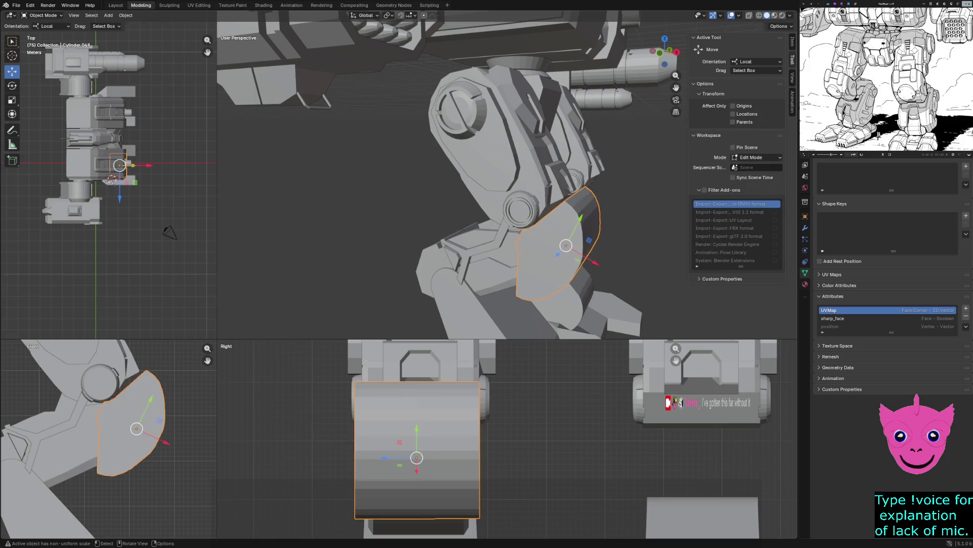
key(z)
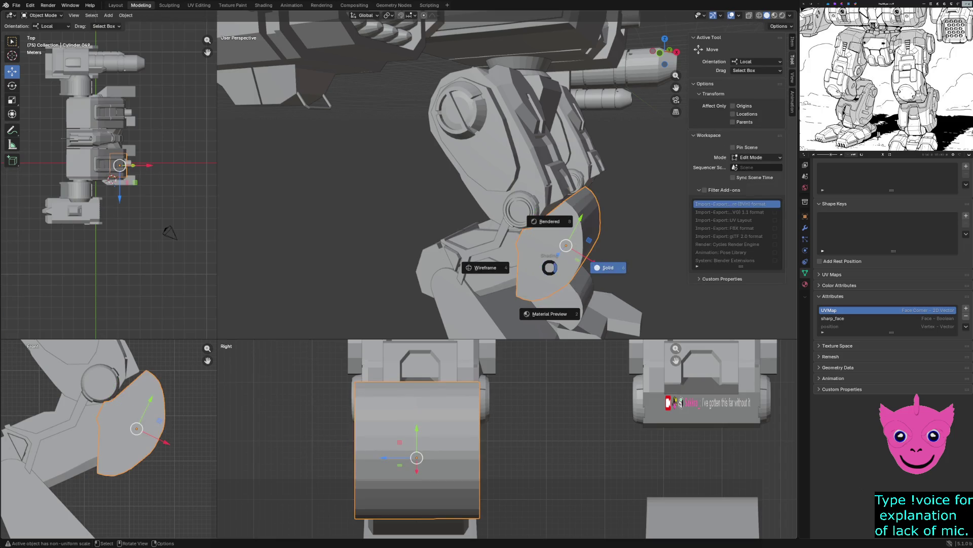
click(605, 267)
key(Tab)
Step: In face select mode, pick the plate's lower wedge, narrow strip and large upper faces
middle_drag(593, 262, 571, 251)
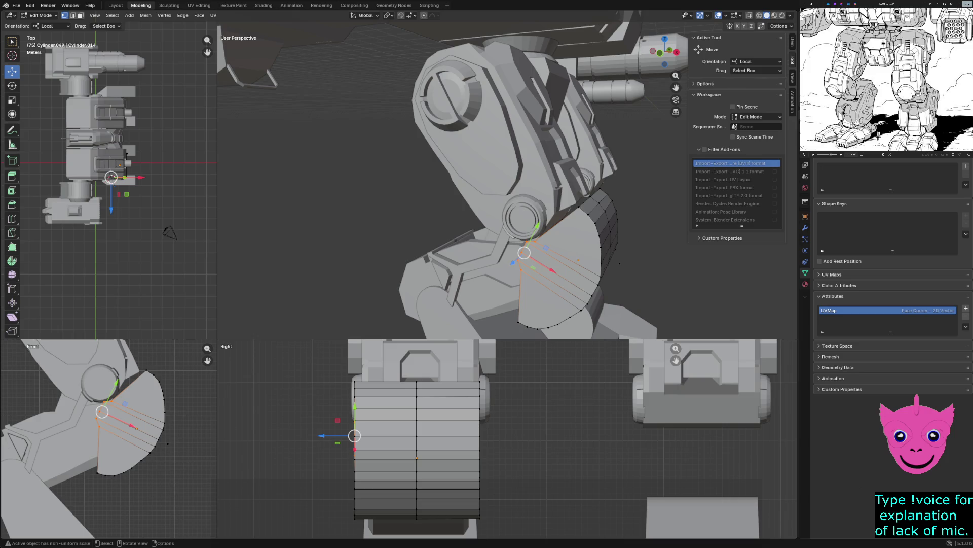
key(3)
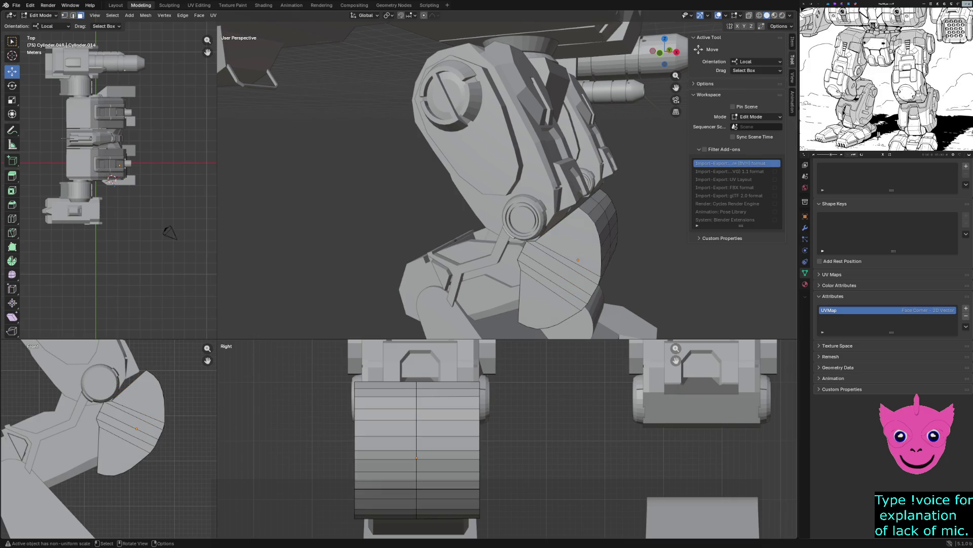
click(548, 299)
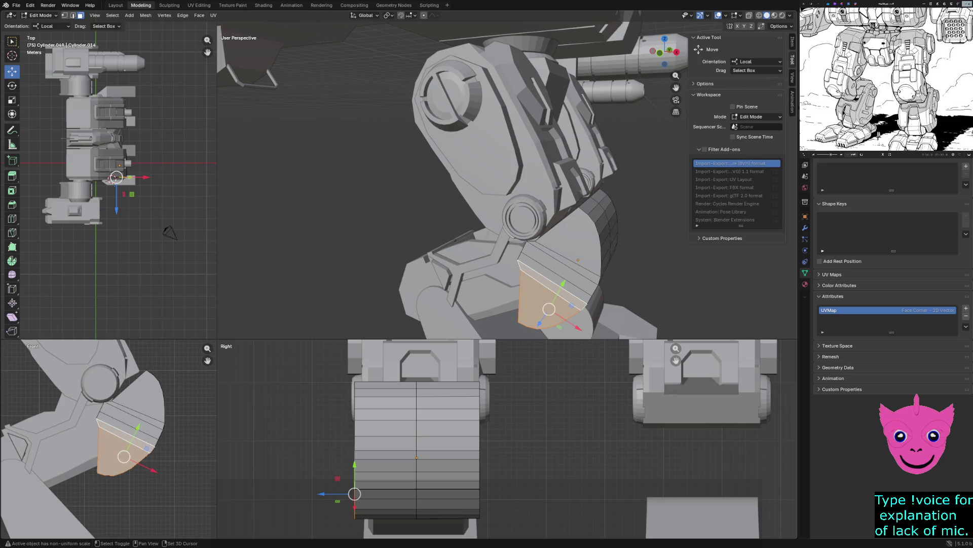
shift+click(556, 278)
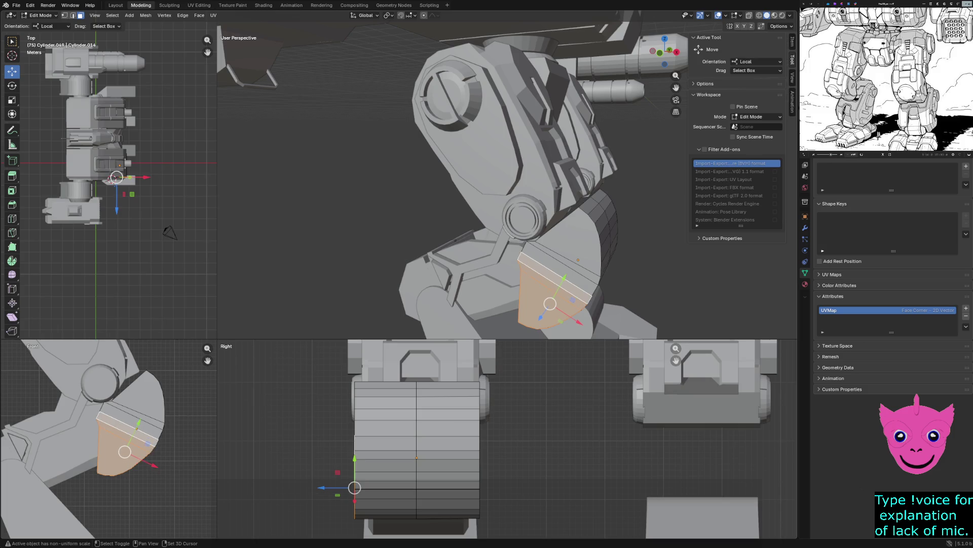
shift+click(569, 236)
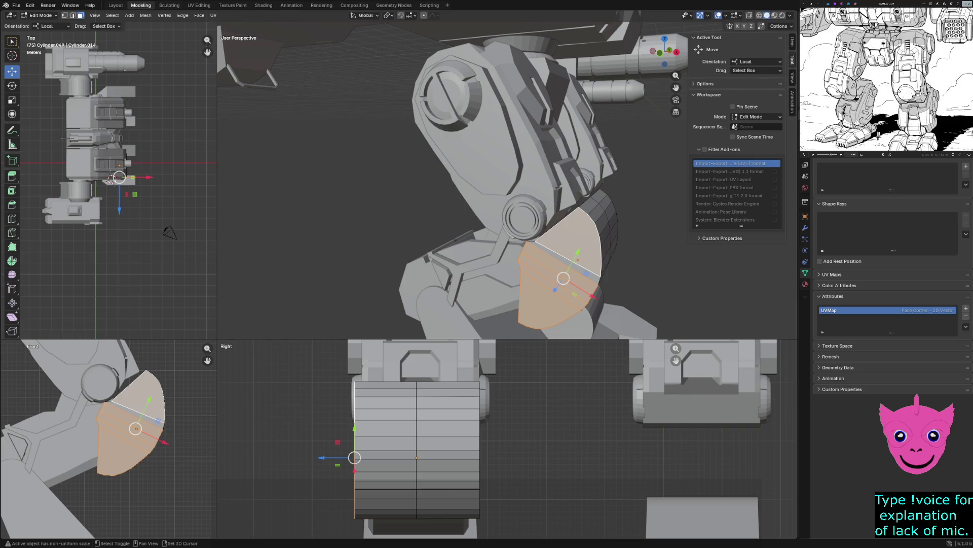
shift+click(570, 263)
shift+click(571, 262)
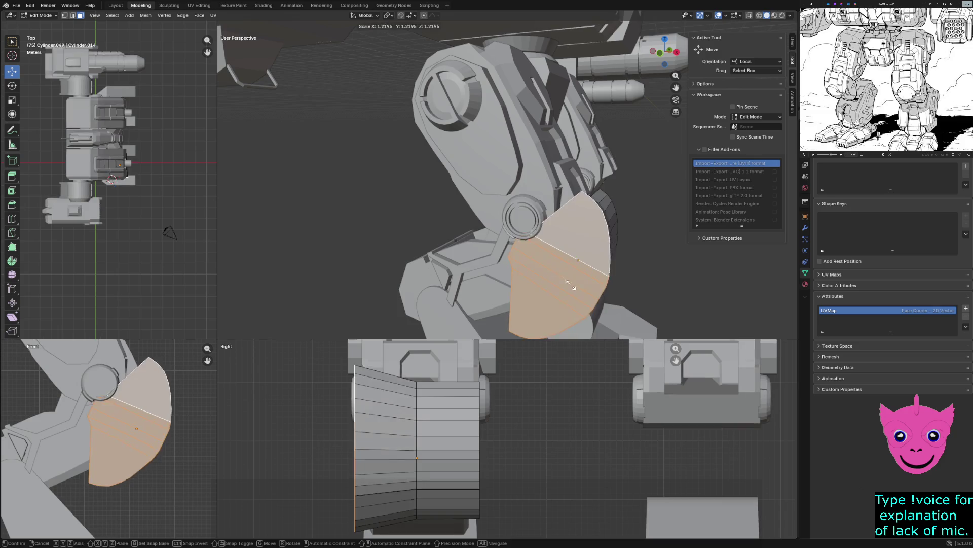
shift+click(571, 263)
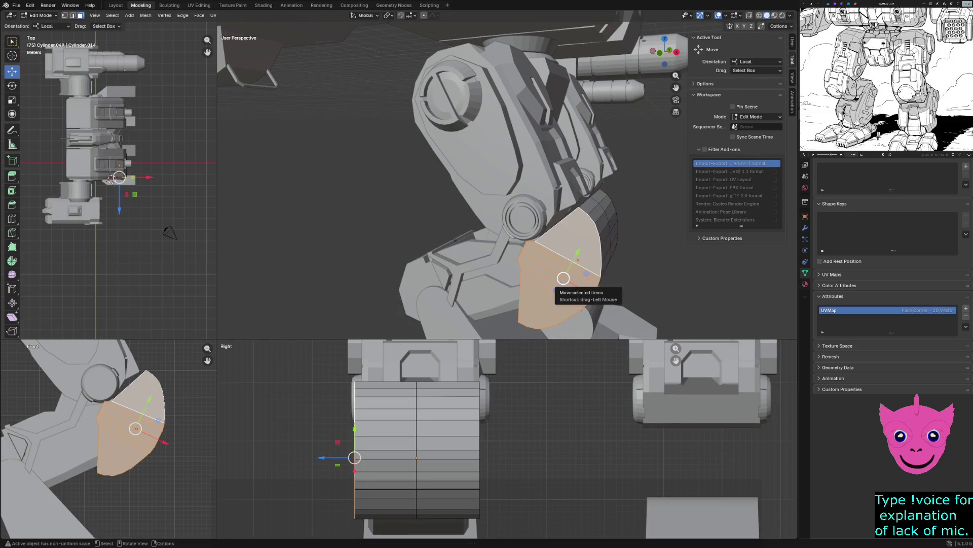
Step: Extrude the faces about 0.16 m along their normal, then start a second push to about 0.19 m
middle_drag(571, 263, 547, 266)
key(g)
key(z)
key(z)
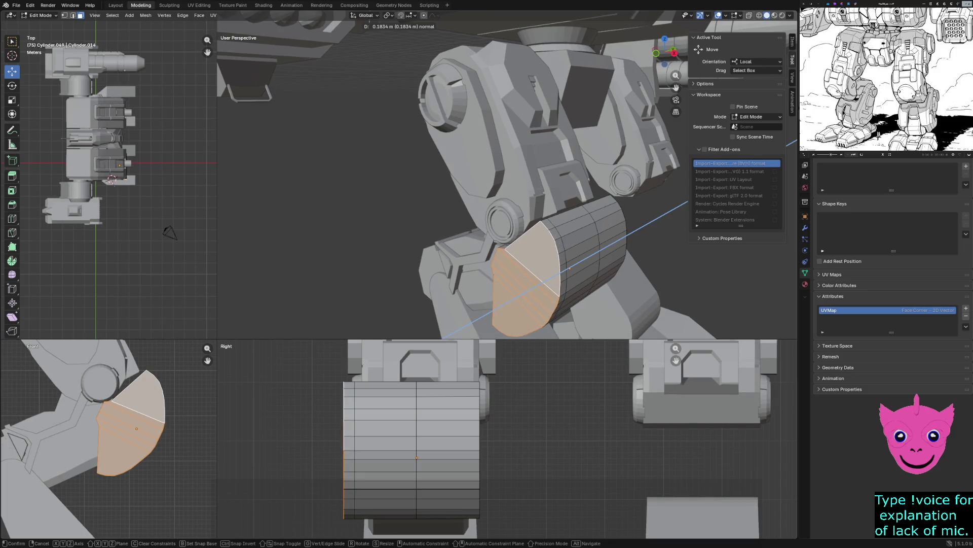
key(Return)
mouse_move(547, 266)
middle_down()
mouse_move(567, 279)
mouse_move(533, 281)
middle_up()
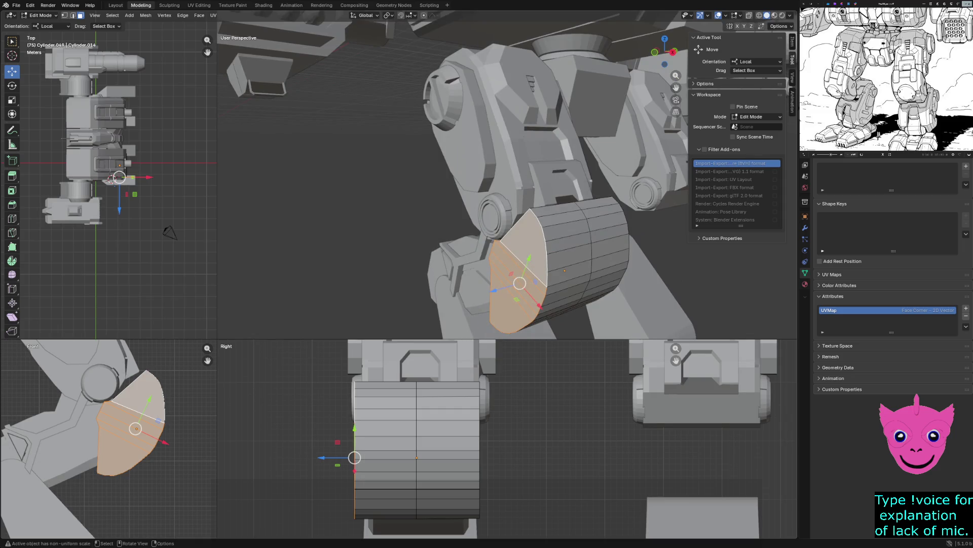
key(e)
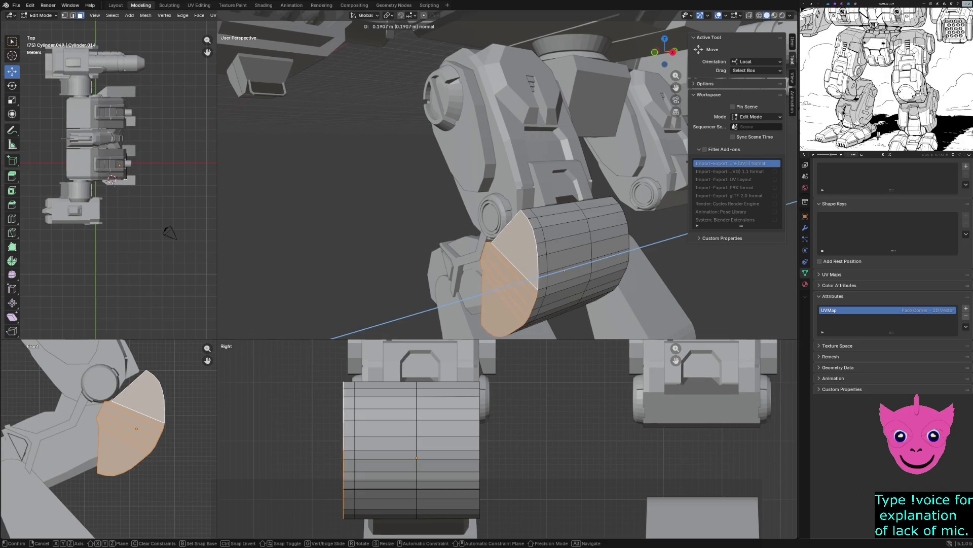
Step: Confirm the second extrusion and select the faces on the plate's far side
click(564, 270)
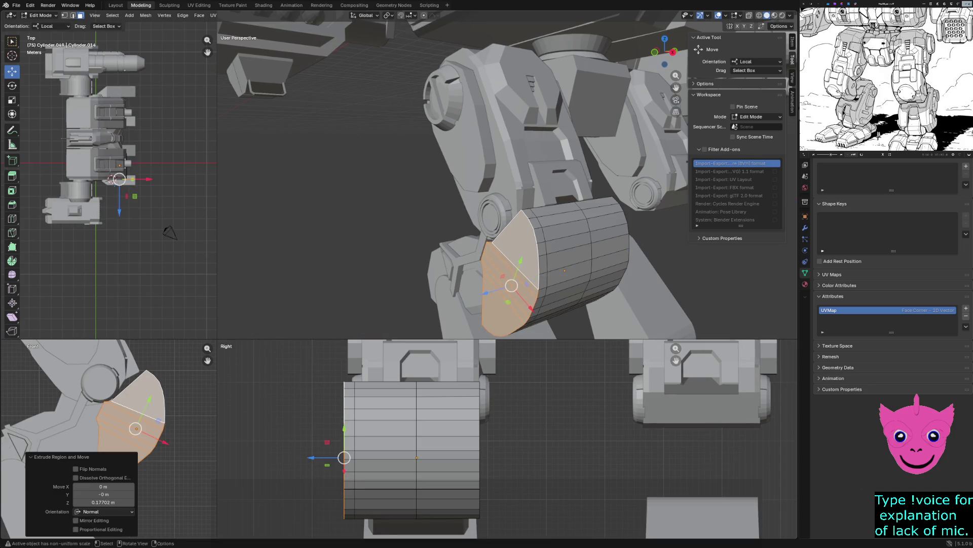
middle_drag(564, 270, 495, 251)
click(518, 224)
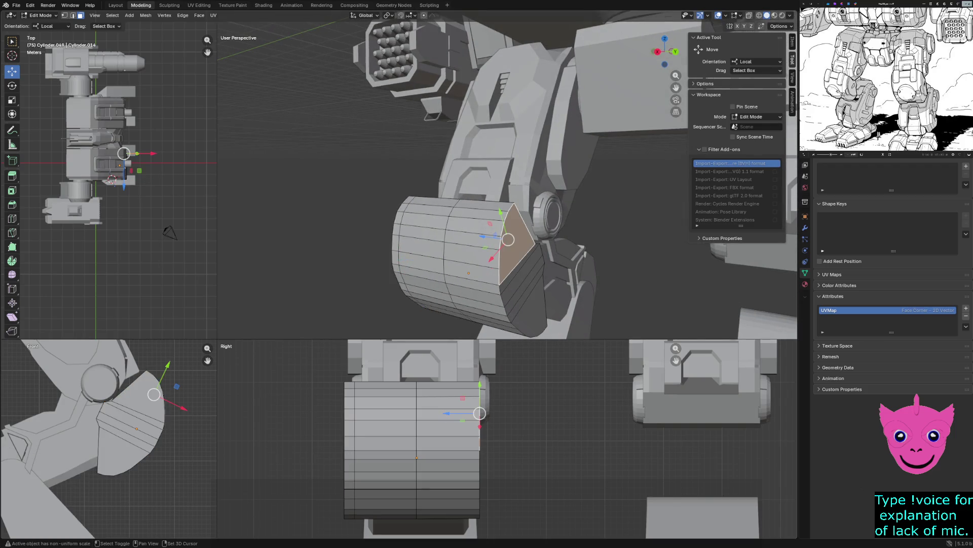
shift+click(521, 259)
shift+click(521, 289)
shift+click(533, 324)
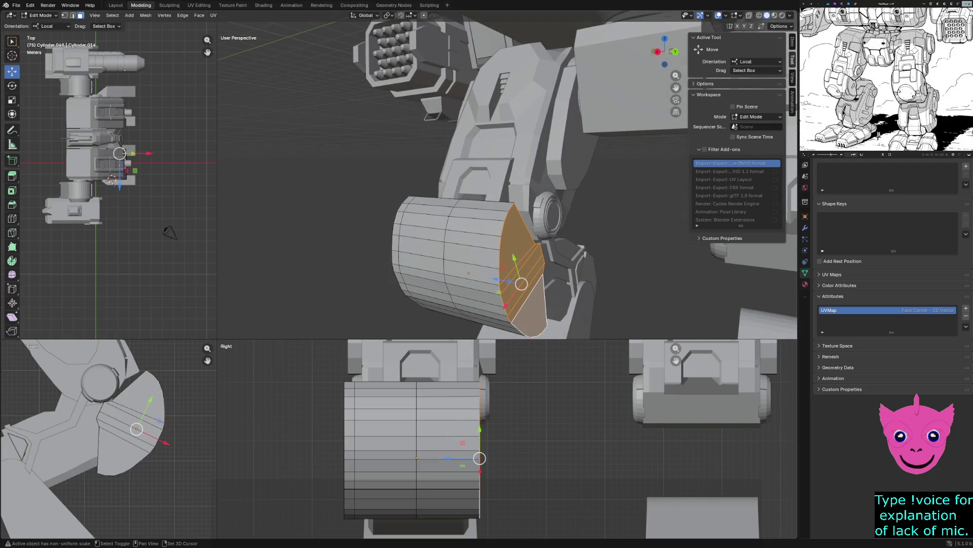
Step: Extrude the far side faces about 0.18 m outward along their normal
key(g)
key(z)
key(z)
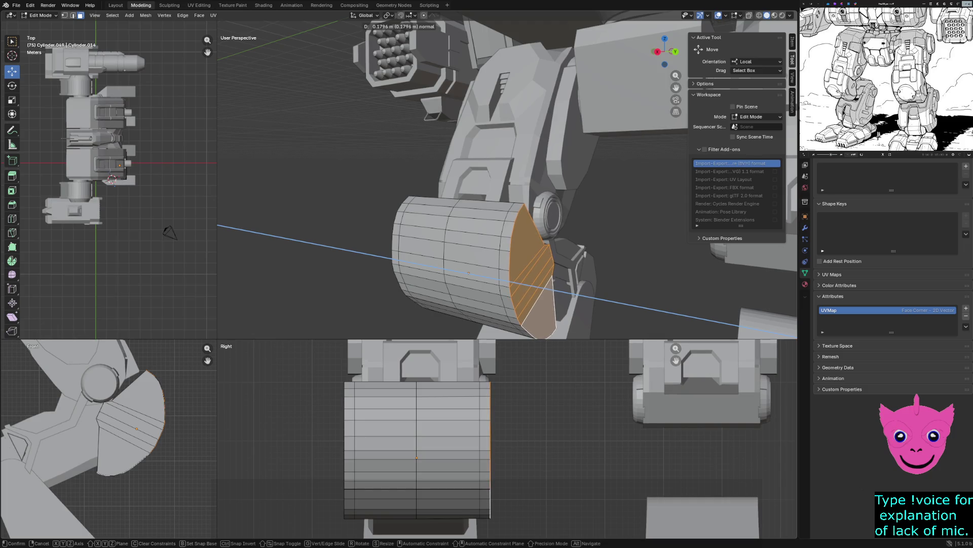
click(548, 280)
mouse_move(548, 279)
middle_down()
mouse_move(532, 259)
mouse_move(563, 221)
middle_up()
Step: Select the front band faces and the lower wedge face for the next operation
shift+click(563, 221)
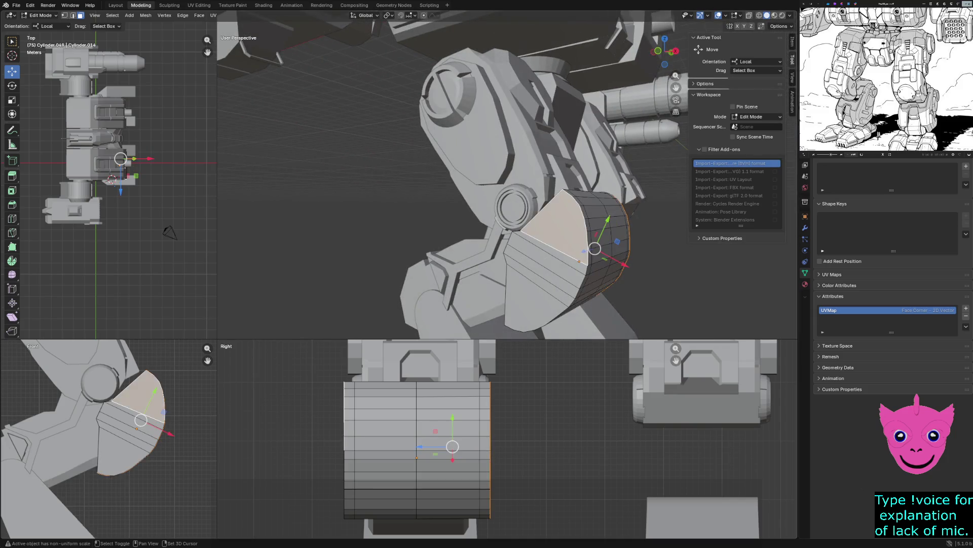
shift+click(544, 263)
shift+click(541, 280)
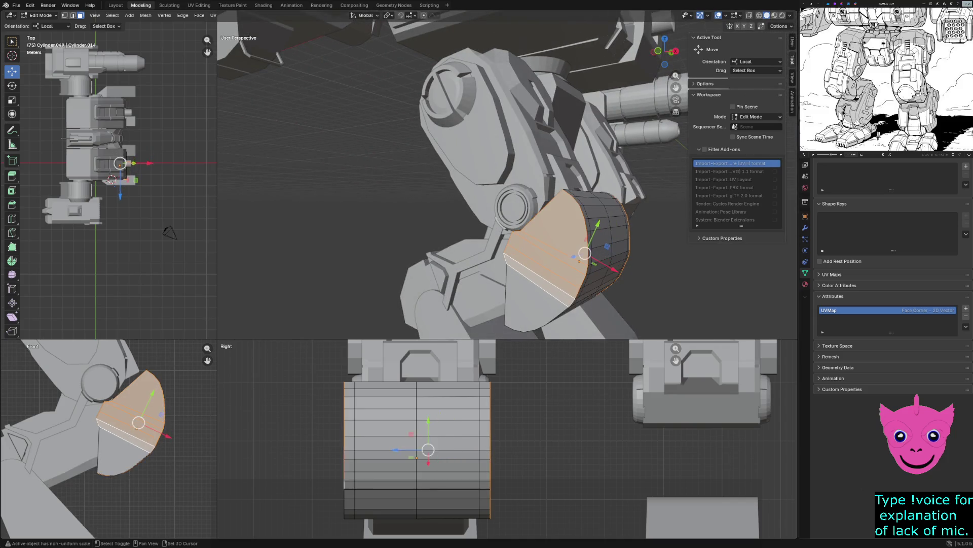
shift+click(536, 300)
Step: Scale the selected faces to about 0.88 and extrude them roughly 0.09 m along their normal
key(s)
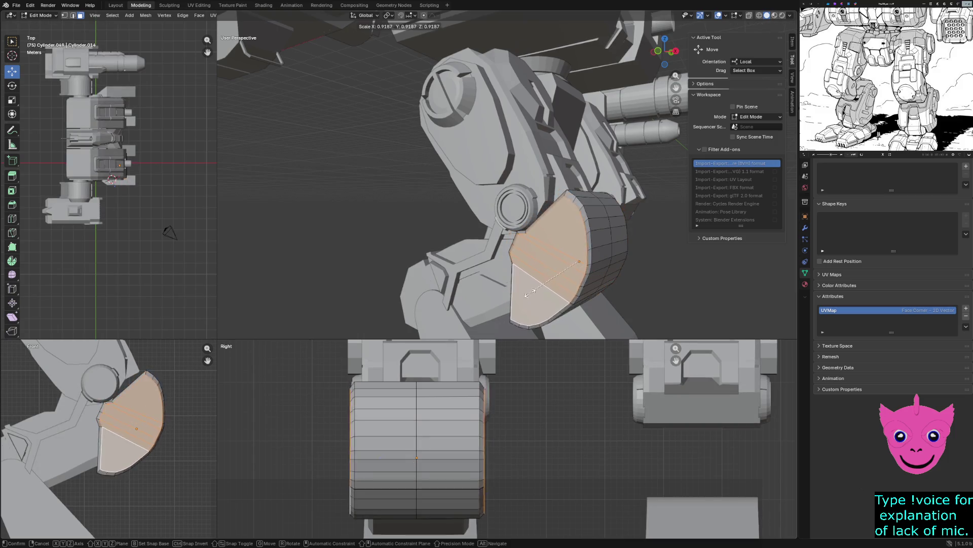
click(534, 288)
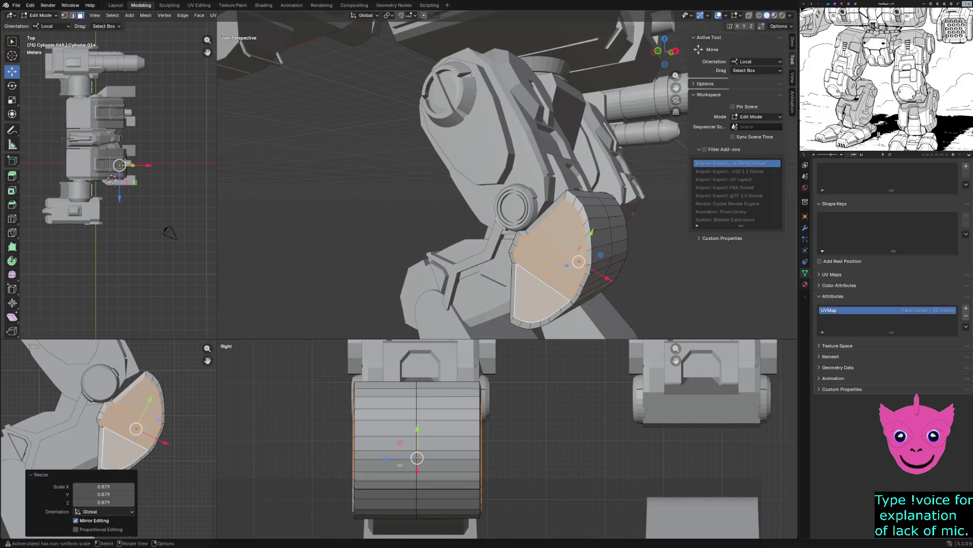
middle_drag(534, 288, 579, 267)
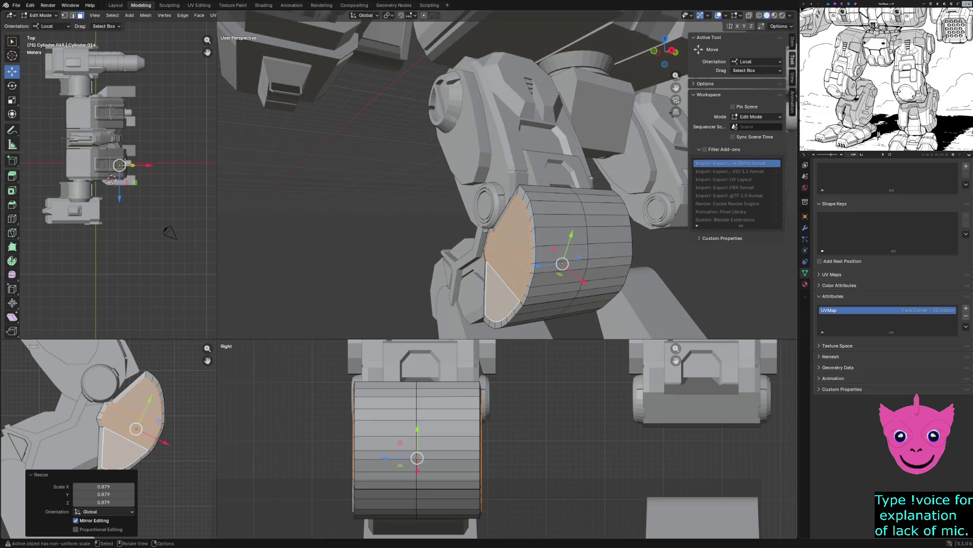
mouse_move(523, 280)
middle_down()
mouse_move(410, 273)
mouse_move(418, 266)
mouse_move(411, 274)
middle_up()
key(e)
key(Return)
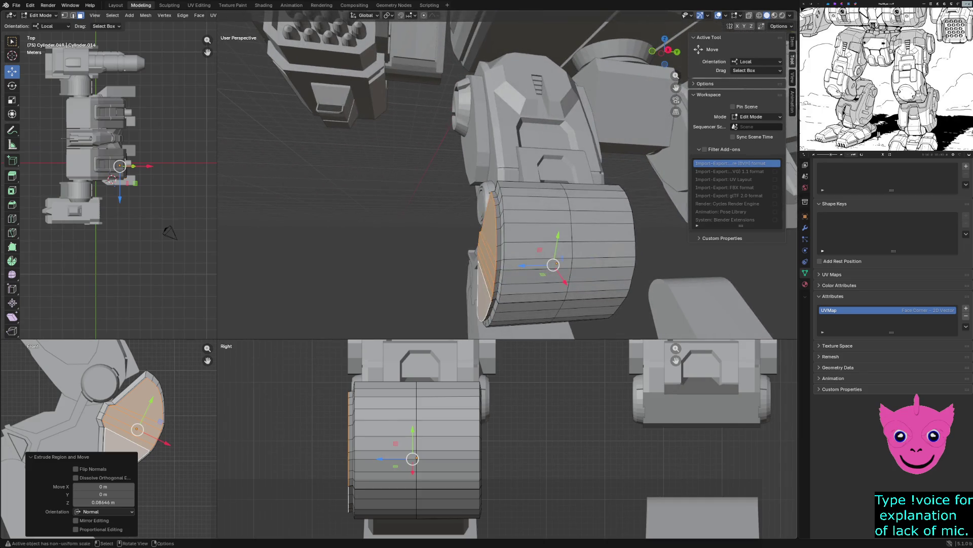
Step: Tuck the plate's inner end faces back toward the leg about 0.02 m along their local axis
middle_drag(523, 274, 487, 274)
click(498, 229)
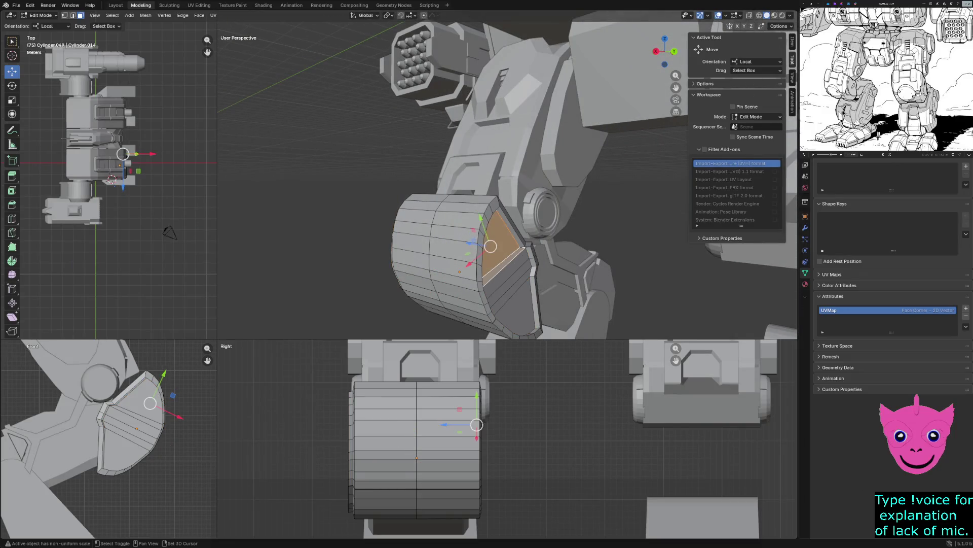
shift+click(503, 263)
shift+click(506, 289)
shift+click(513, 313)
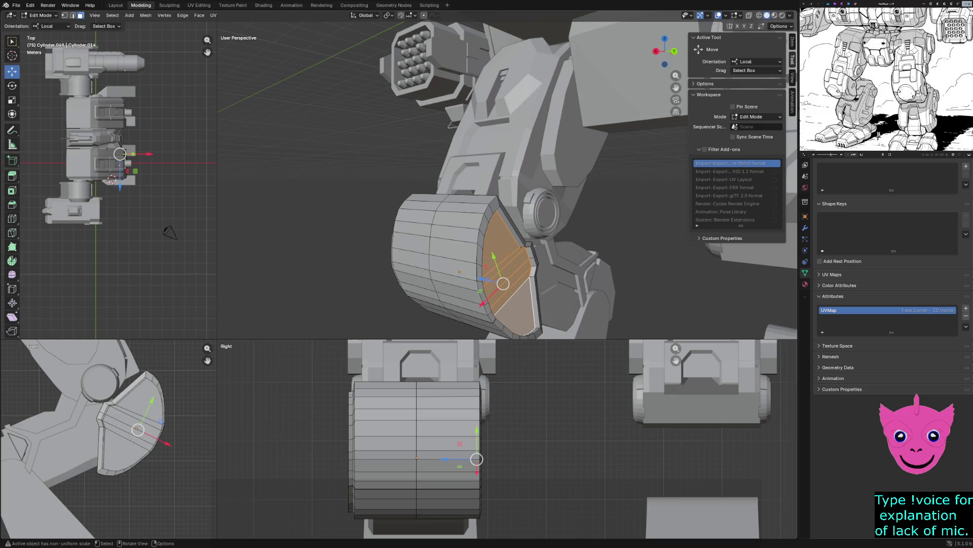
drag(503, 283, 499, 288)
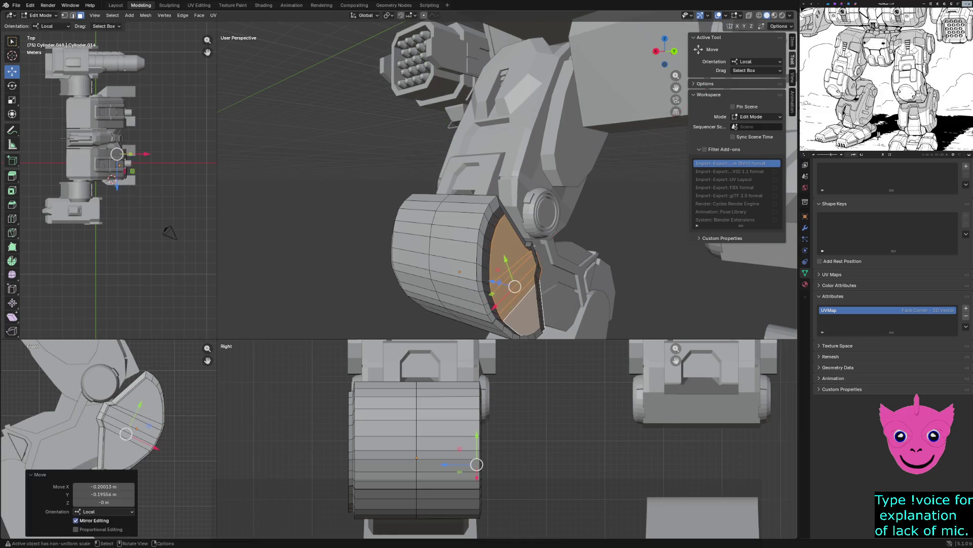
middle_drag(499, 288, 556, 258)
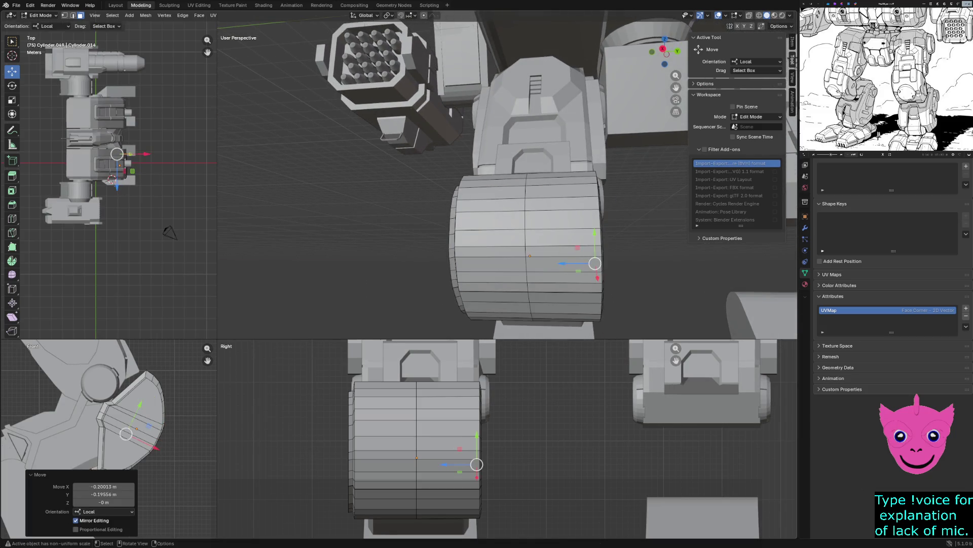
drag(561, 264, 575, 264)
mouse_move(575, 263)
middle_down()
mouse_move(609, 251)
mouse_move(578, 228)
mouse_move(563, 243)
middle_up()
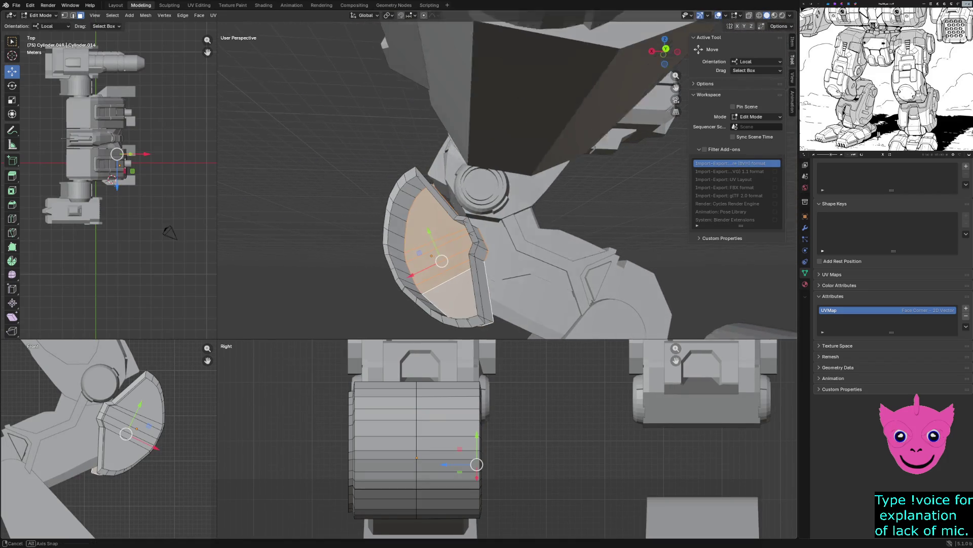
middle_drag(502, 229, 562, 205)
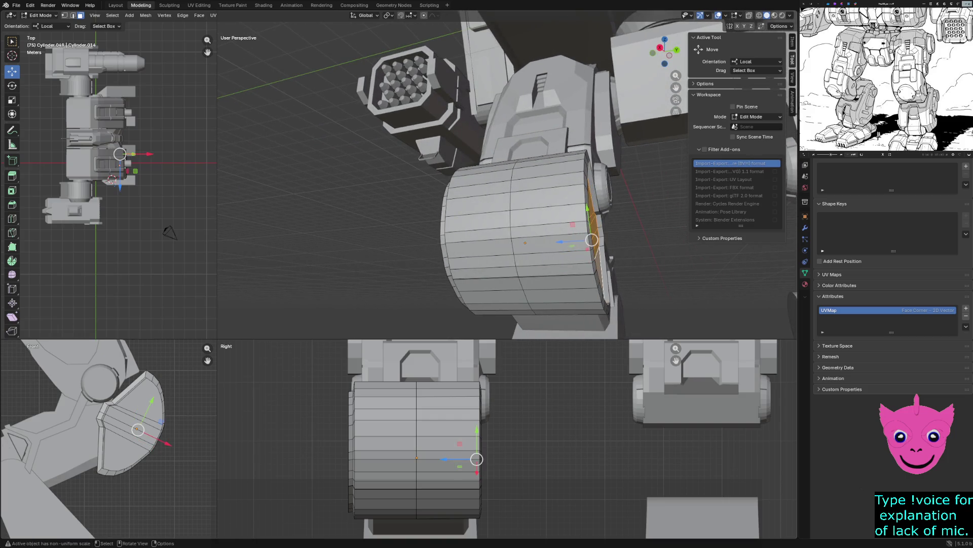
drag(449, 458, 454, 459)
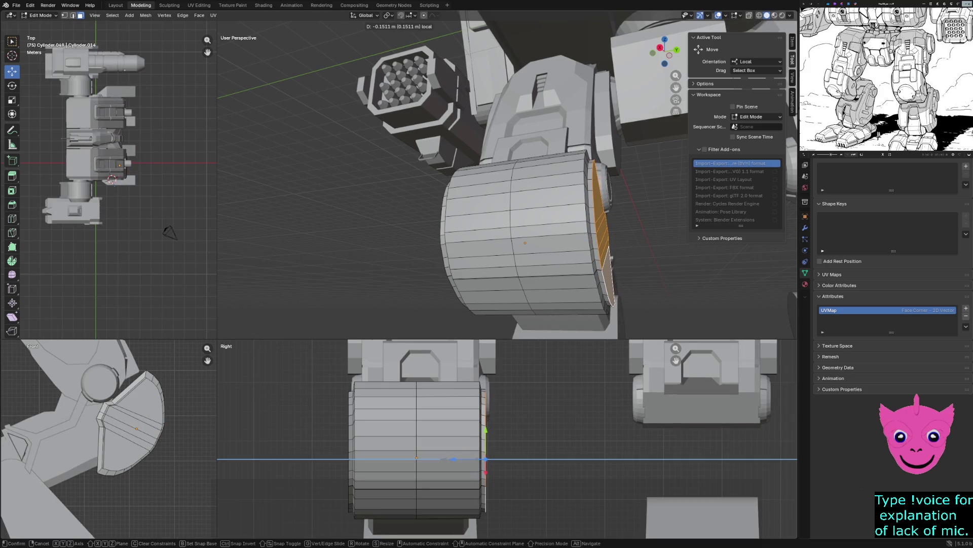
drag(454, 459, 457, 459)
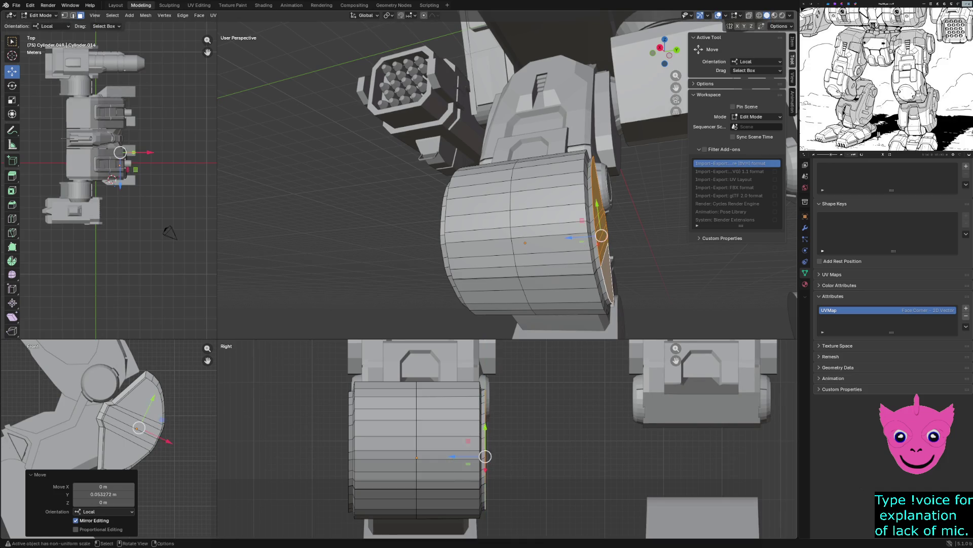
key(alt+a)
Step: Sink a band of plate faces along local Y to cut a seam across the knee plate
middle_drag(456, 228, 502, 213)
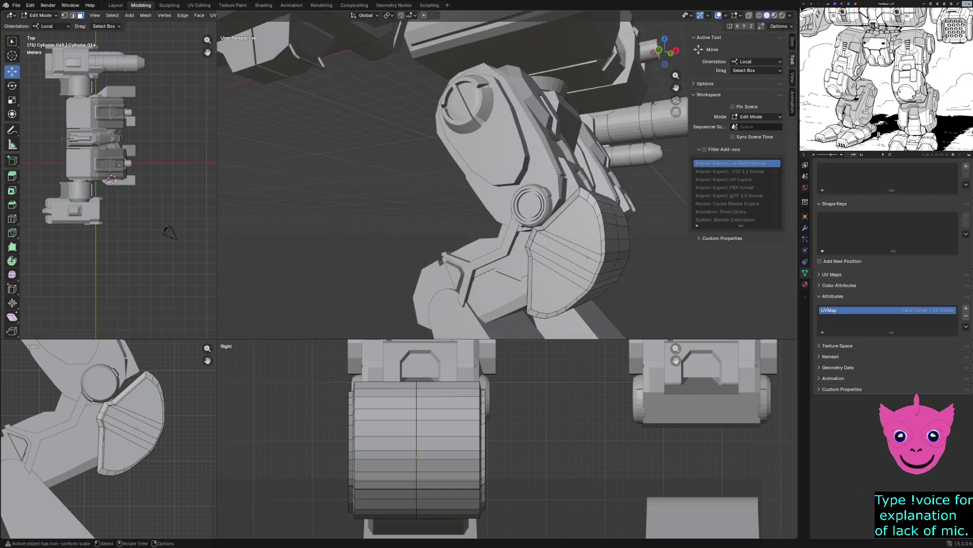
click(561, 296)
shift+click(563, 272)
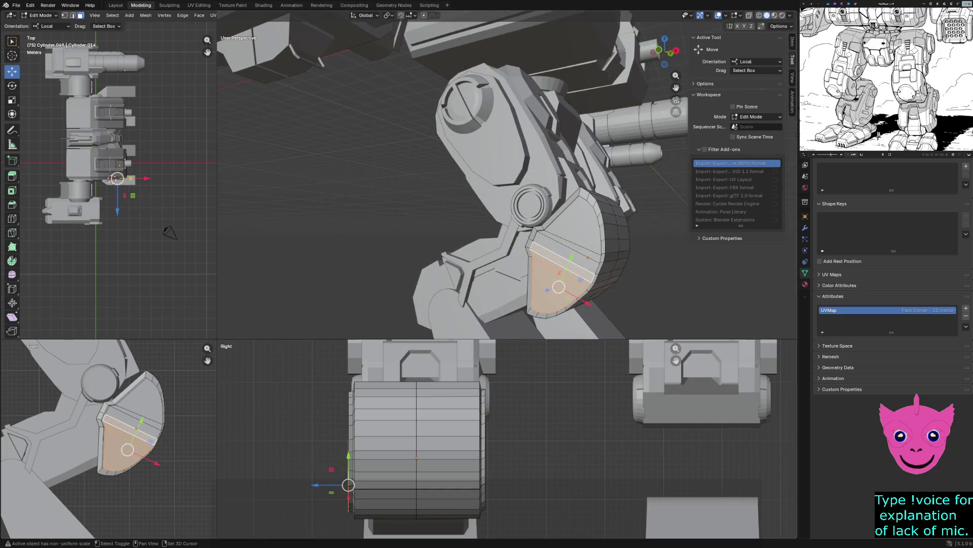
shift+click(566, 252)
shift+click(570, 220)
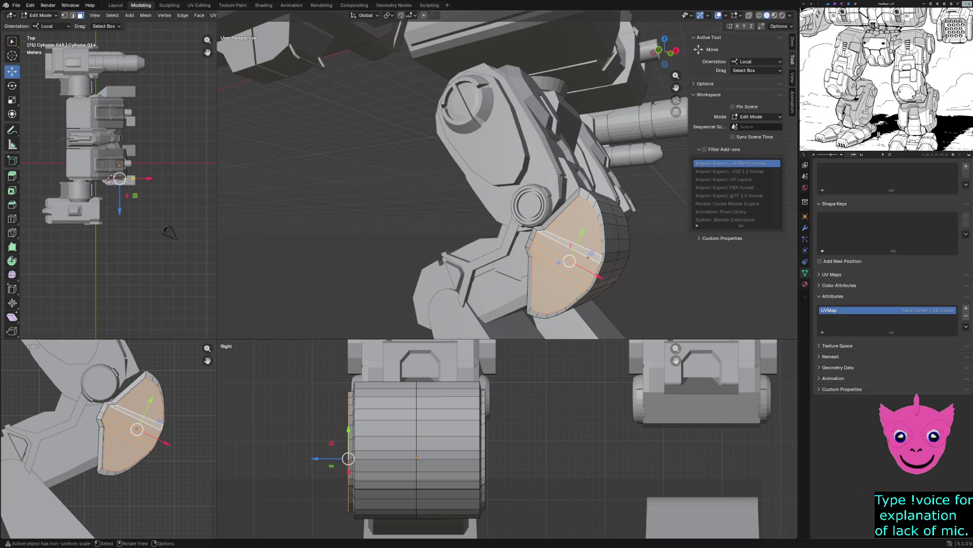
key(g)
key(y)
key(y)
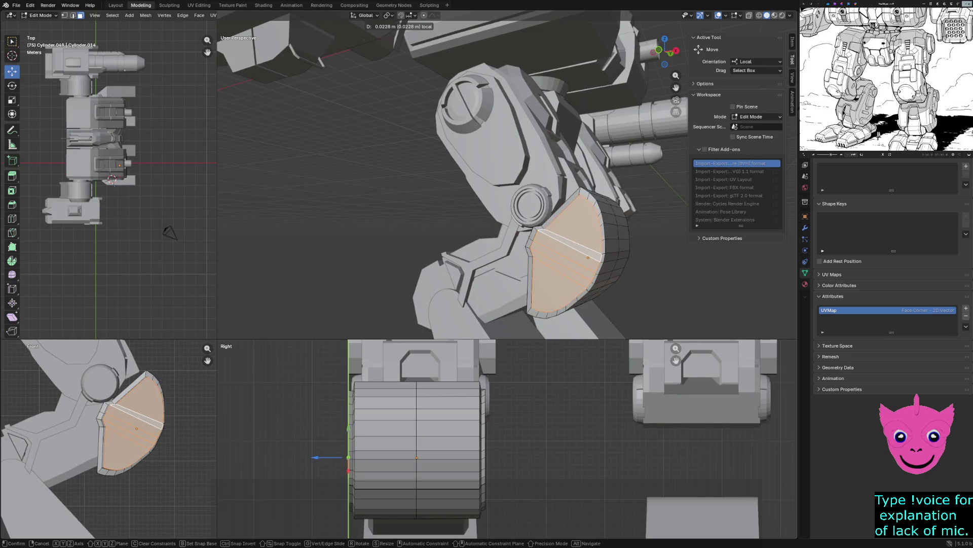
click(328, 455)
key(alt+a)
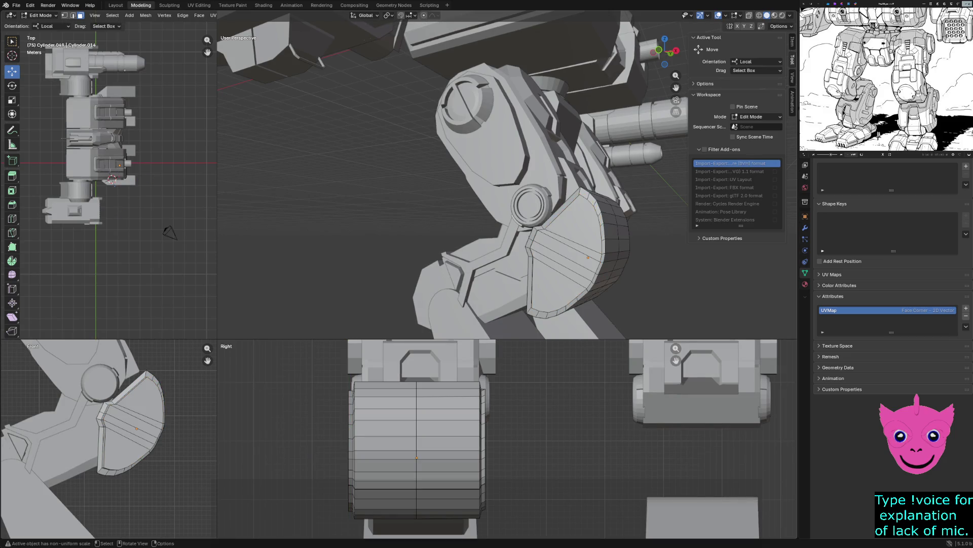
middle_drag(533, 289, 561, 324)
key(z)
Step: Check the plate in wireframe, then return to object mode with solid shading
click(505, 324)
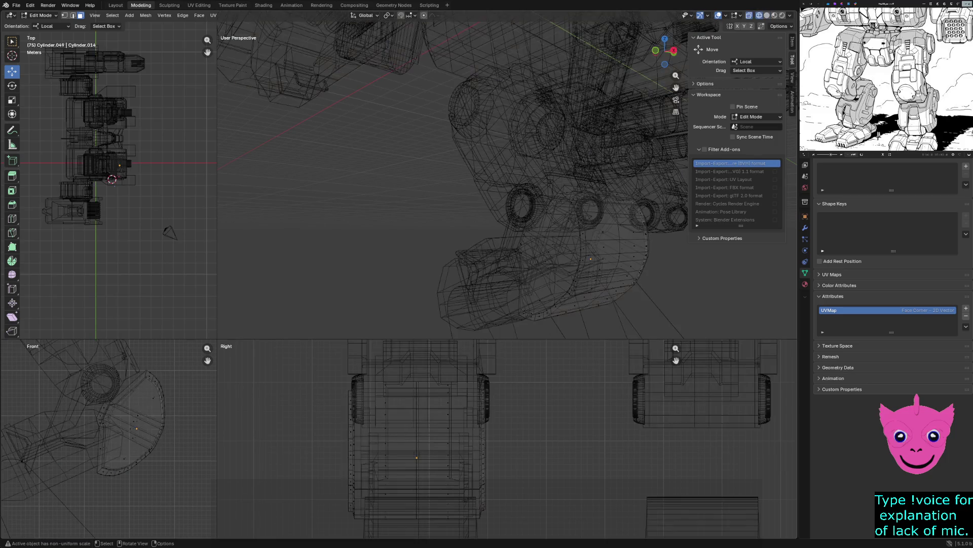
key(z)
click(586, 332)
key(Tab)
key(alt+a)
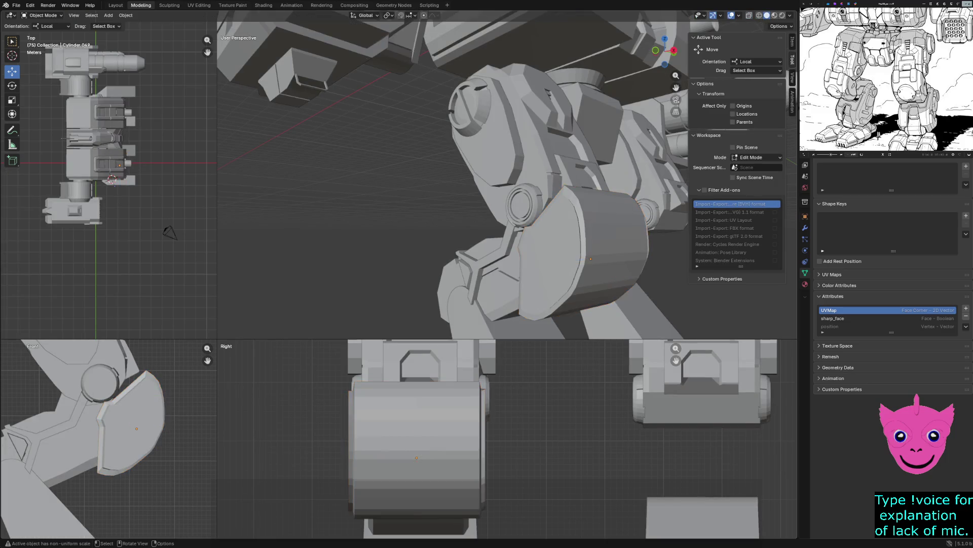
Step: Orbit around the robot leg to inspect the finished knee plate, briefly toggling wireframe
middle_drag(585, 319, 552, 296)
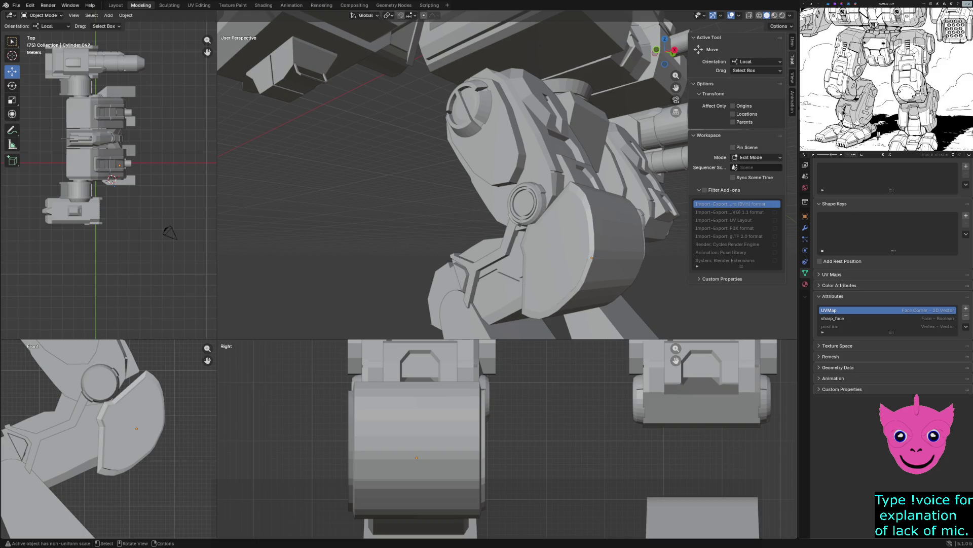
middle_drag(560, 297, 609, 282)
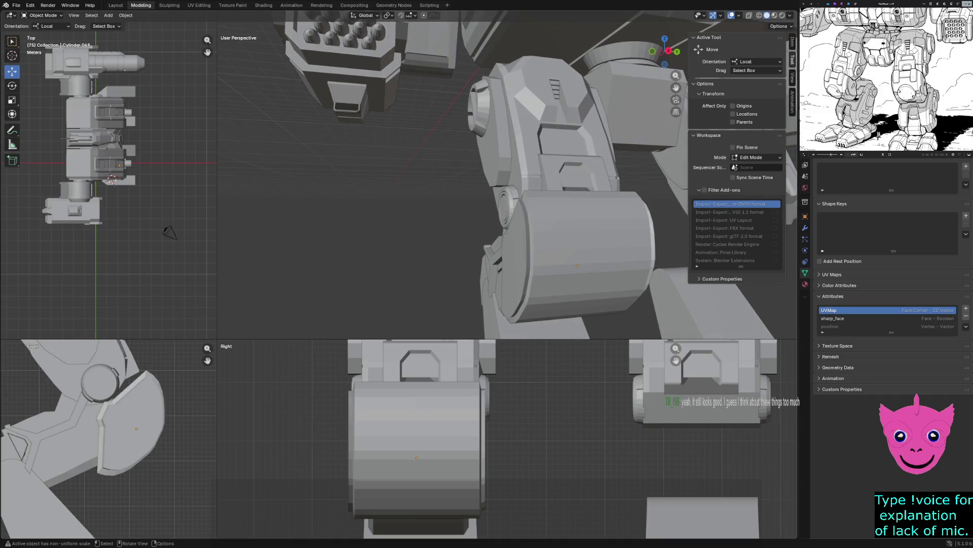
key(z)
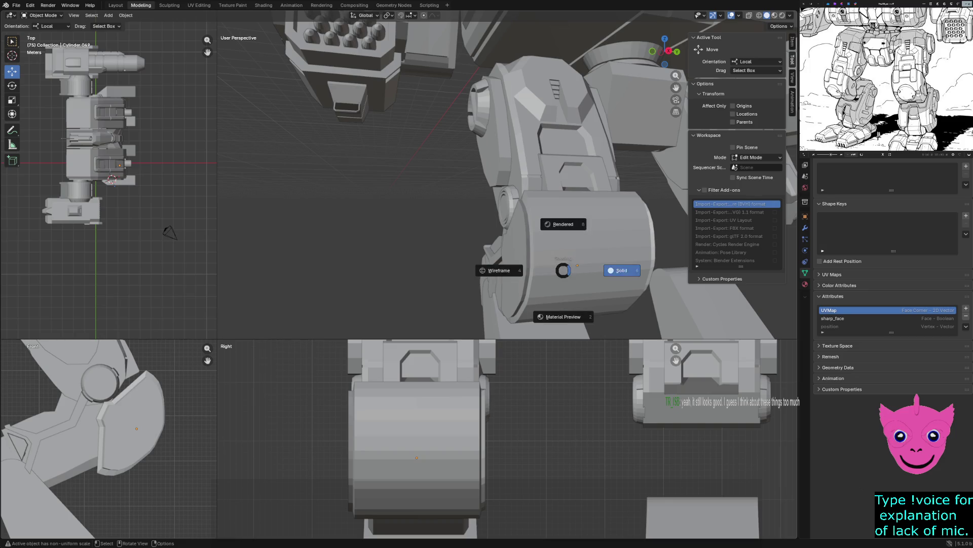
key(4)
key(shift+z)
Step: Enter mesh editing on the lower-leg cylinder and switch the views to wireframe
click(578, 266)
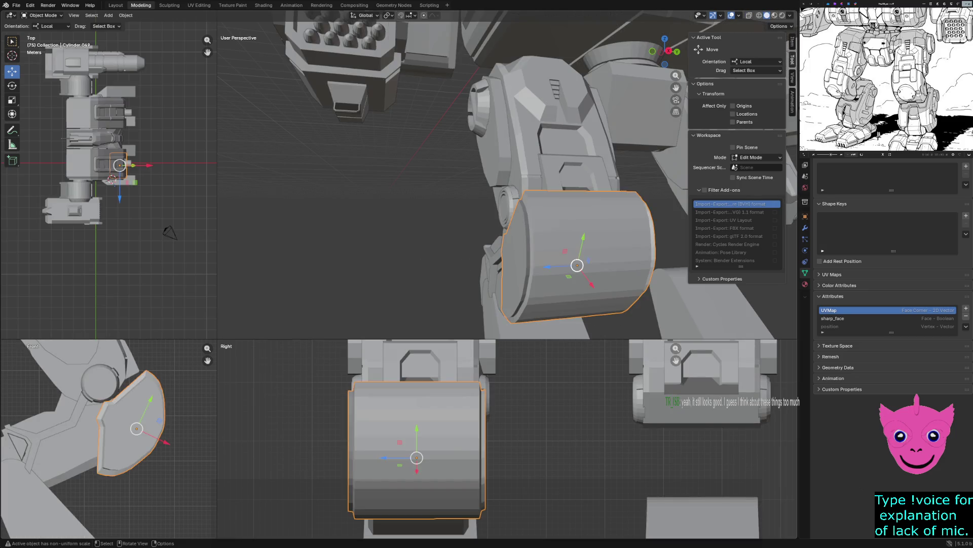
key(Tab)
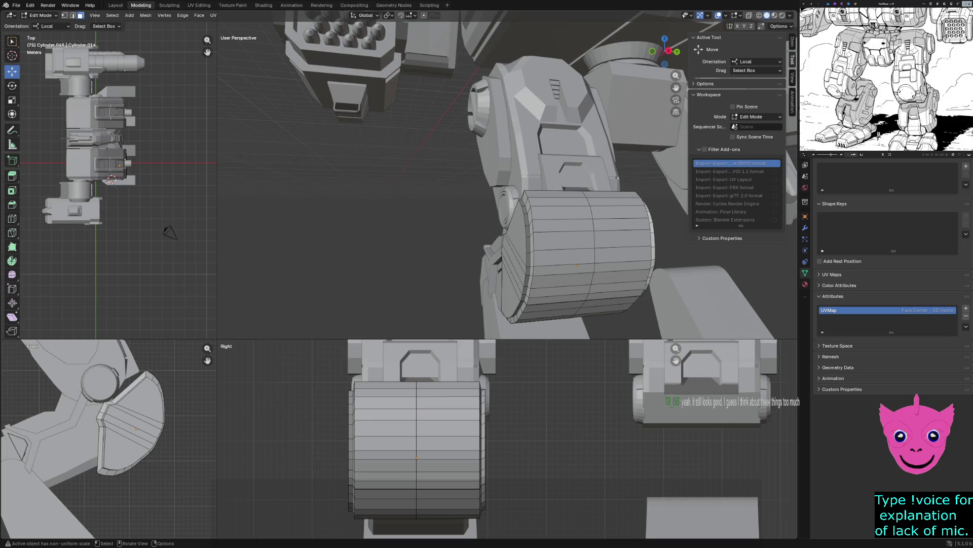
mouse_move(578, 266)
middle_down()
mouse_move(525, 255)
mouse_move(529, 229)
middle_up()
key(z)
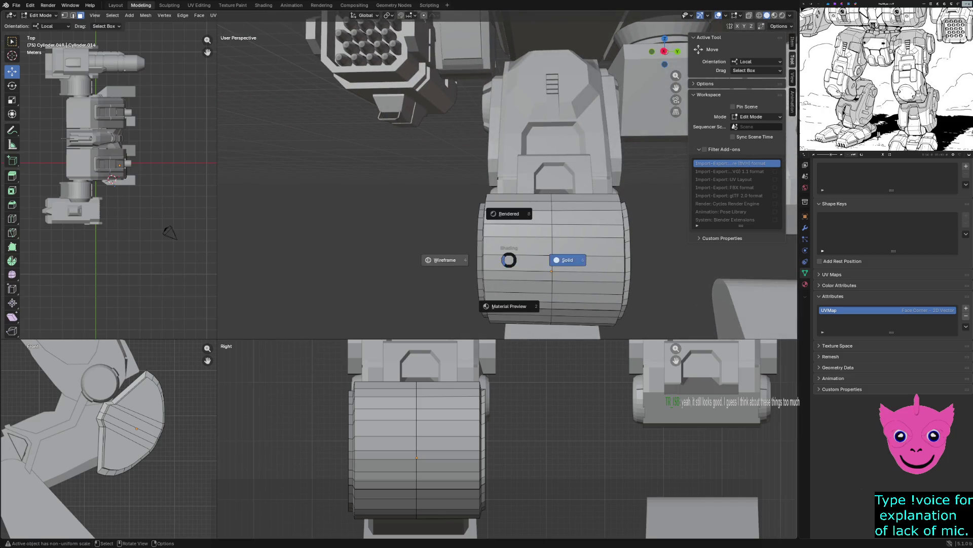
click(434, 259)
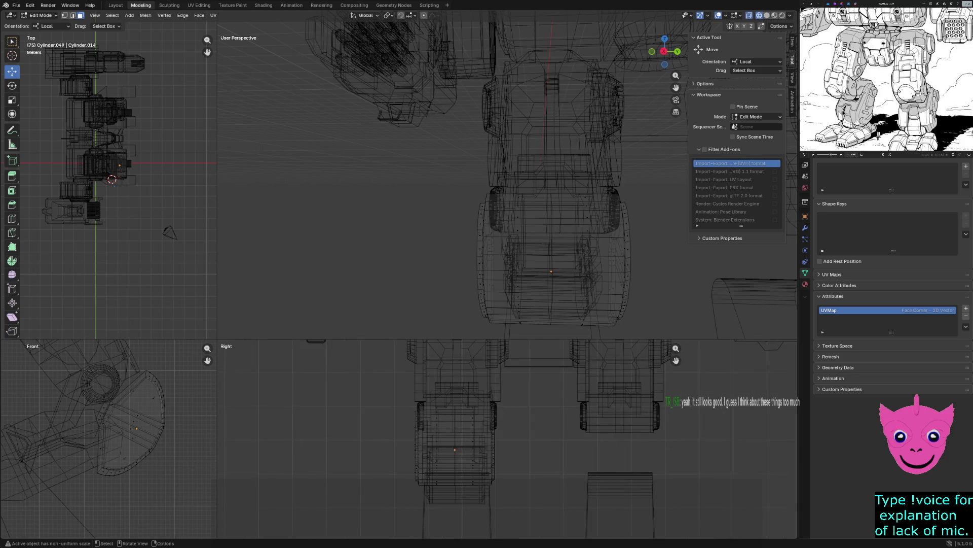
key(Tab)
key(Tab)
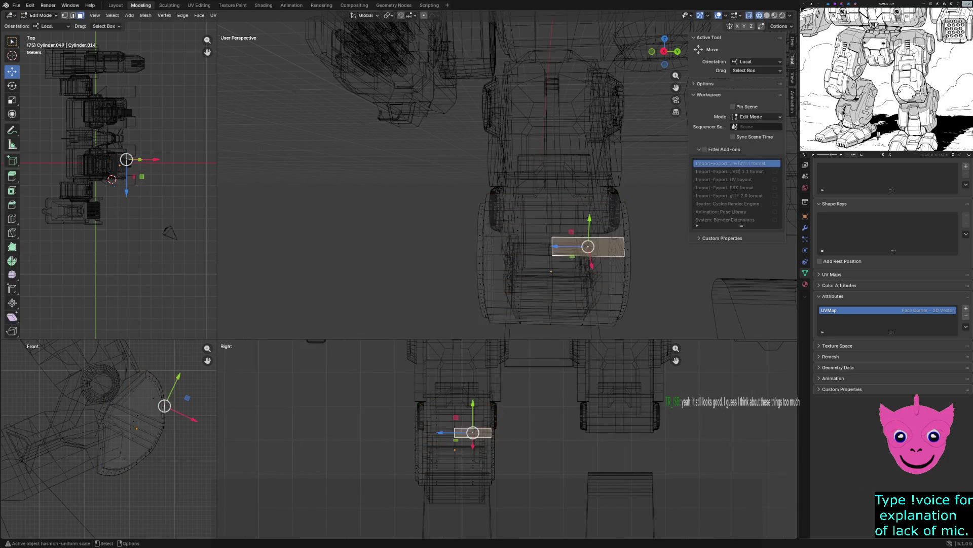
scroll(456, 434, up, 1)
scroll(457, 433, up, 1)
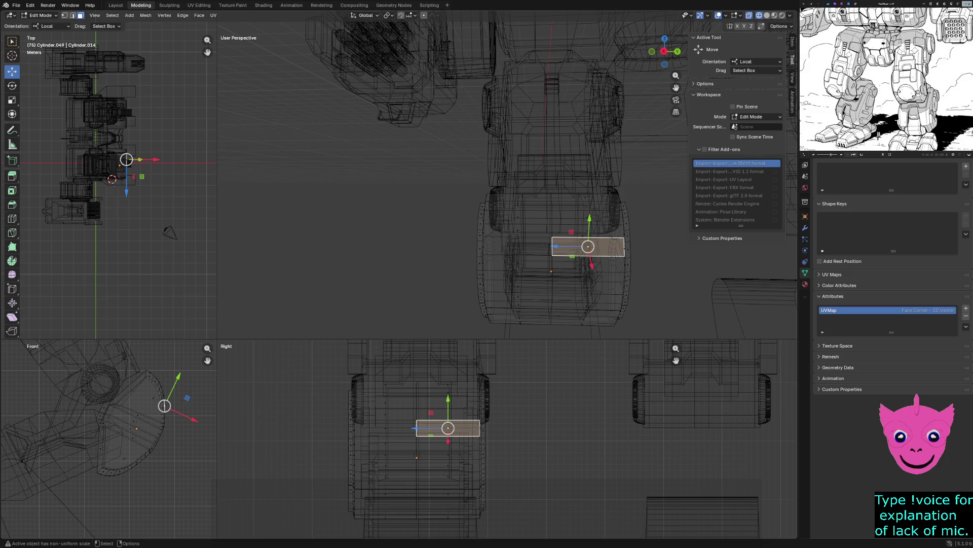
scroll(426, 426, down, 1)
Step: Box-select a vertical strip of leg faces in the side view
drag(413, 416, 403, 367)
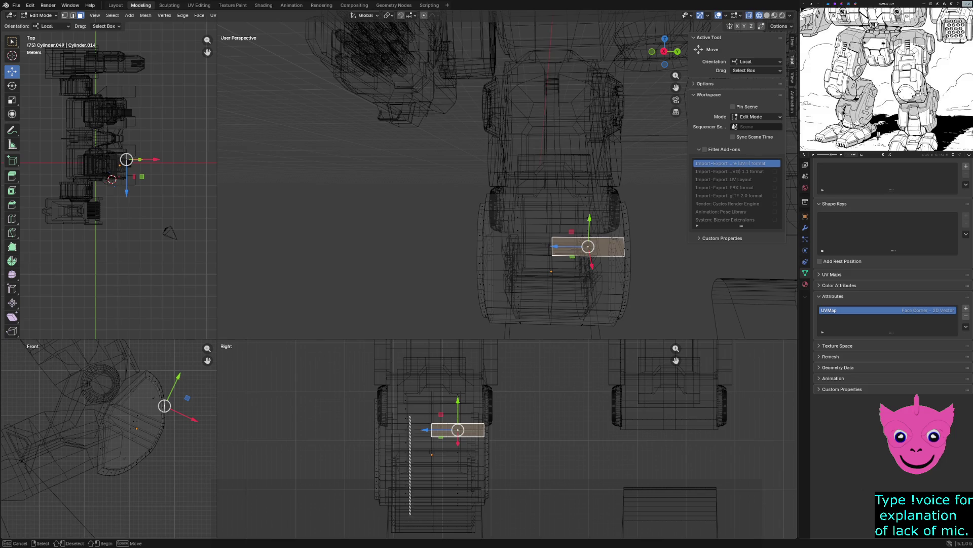
drag(413, 416, 416, 505)
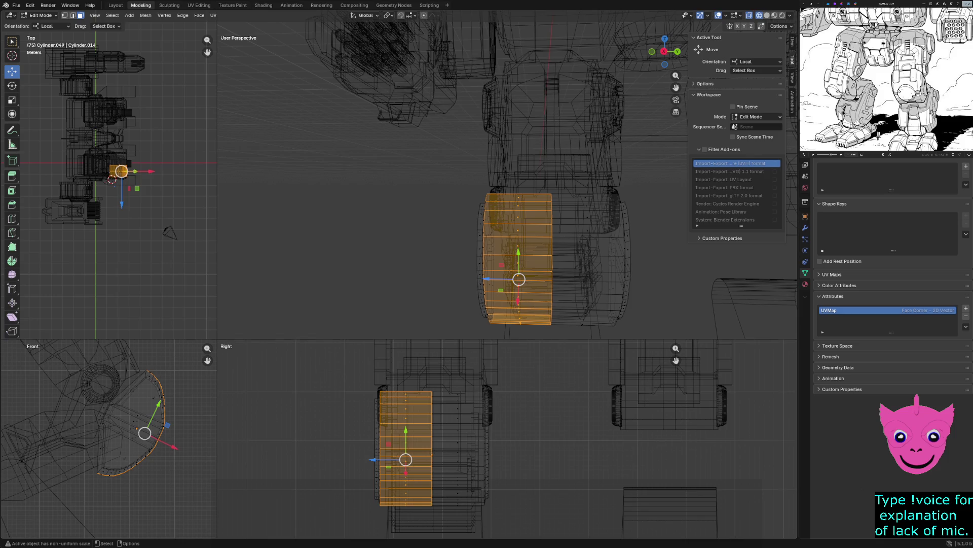
Step: Extend the selection to the bottom rim edges and shift them about 0.13 m outward along X
key(shift)
shift+drag(449, 376, 487, 506)
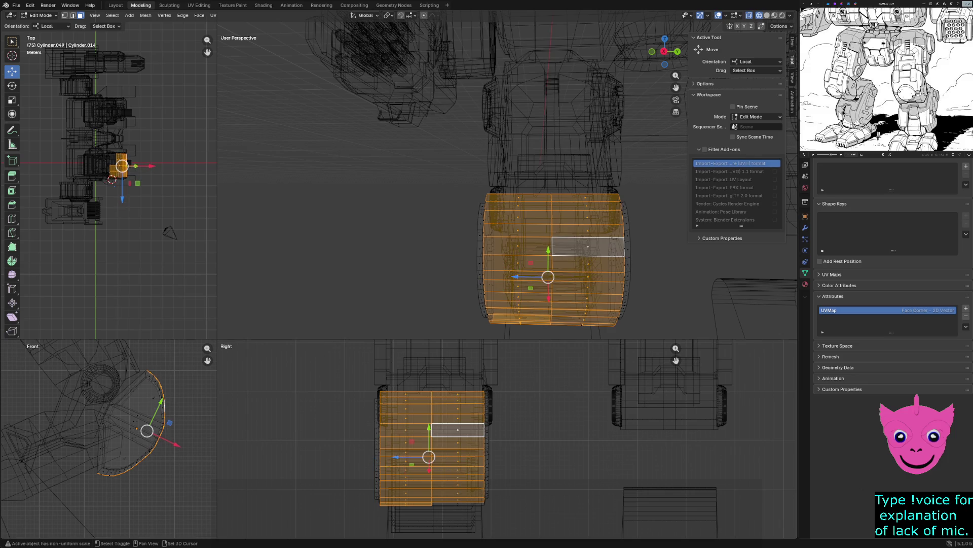
shift+drag(451, 459, 457, 526)
shift+click(456, 503)
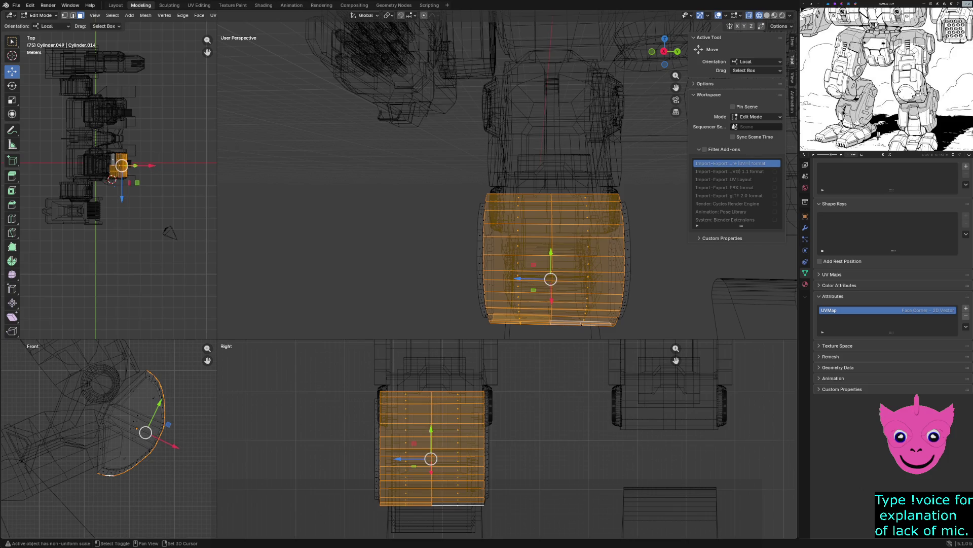
shift+click(457, 503)
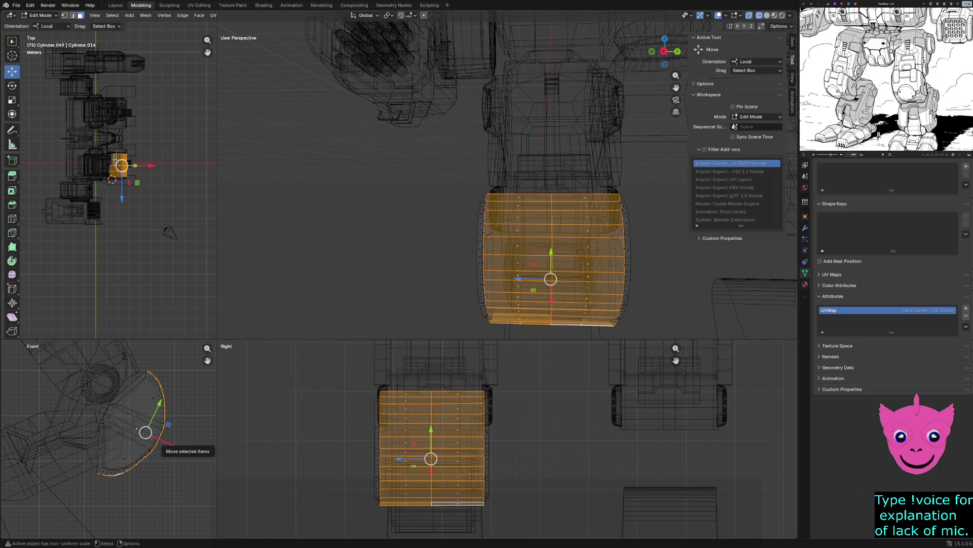
drag(176, 446, 181, 450)
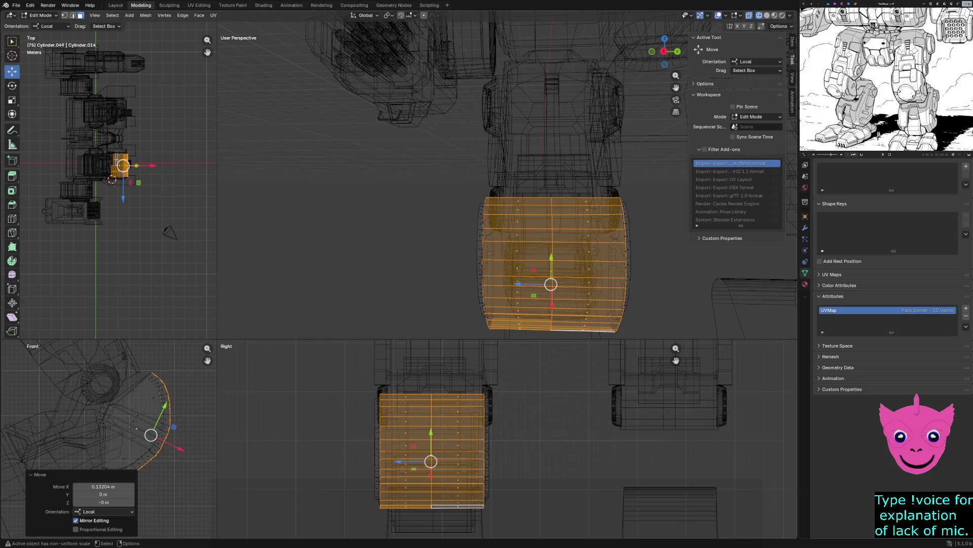
Step: Switch the viewport to solid shading and orbit onto the knee plate
middle_drag(552, 284, 612, 292)
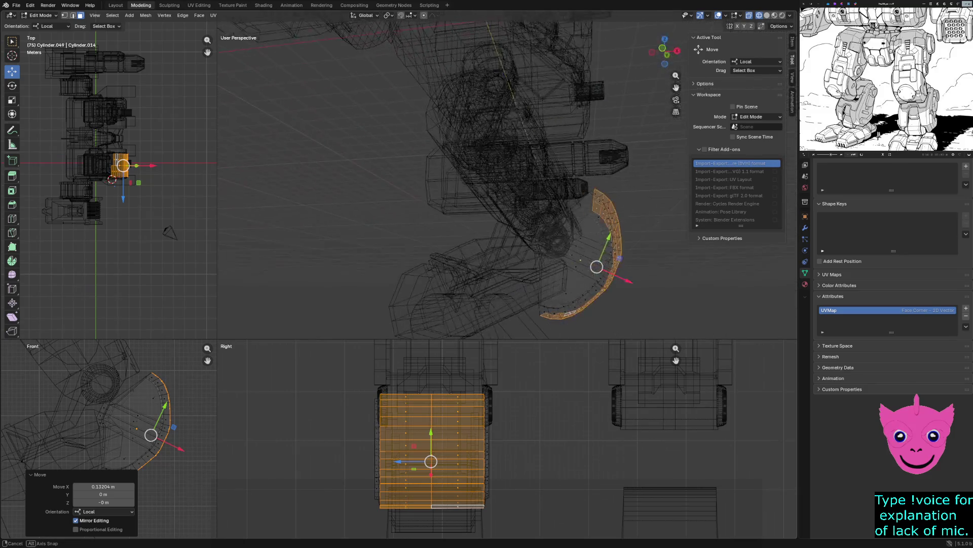
key(z)
click(670, 291)
mouse_move(670, 291)
middle_down()
mouse_move(609, 274)
mouse_move(601, 259)
middle_up()
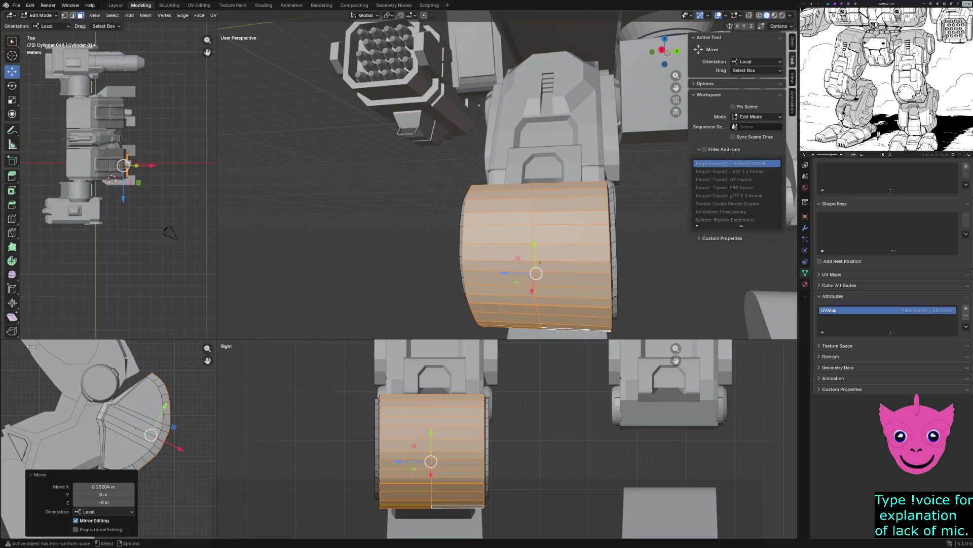
Step: Scale the knee plate section to about 0.847 along Y after abandoning a trial move, then deselect
key(g)
key(z)
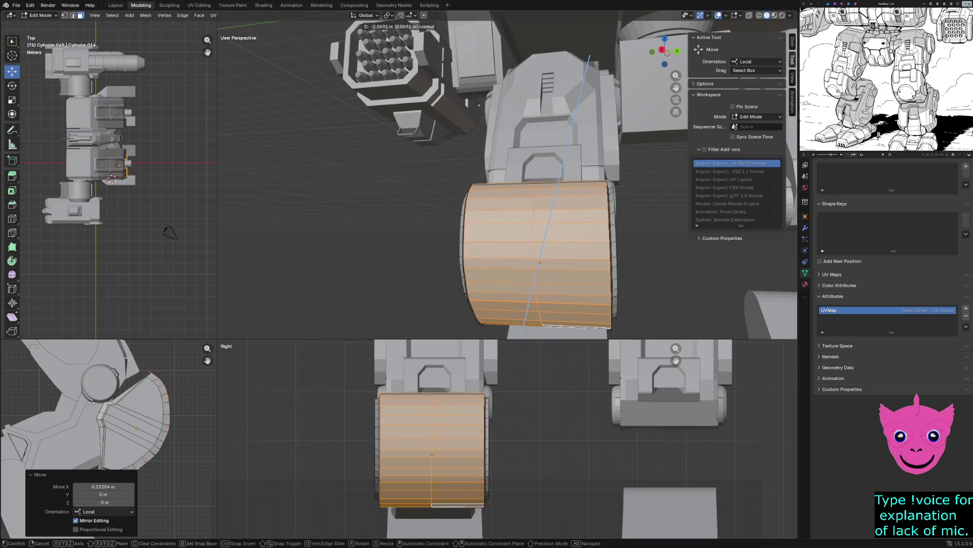
key(y)
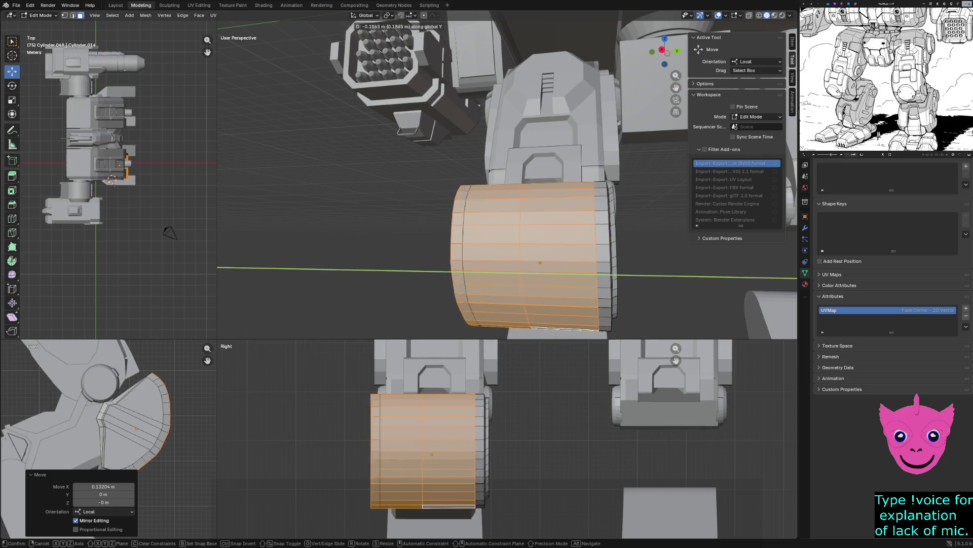
key(Return)
key(ctrl+z)
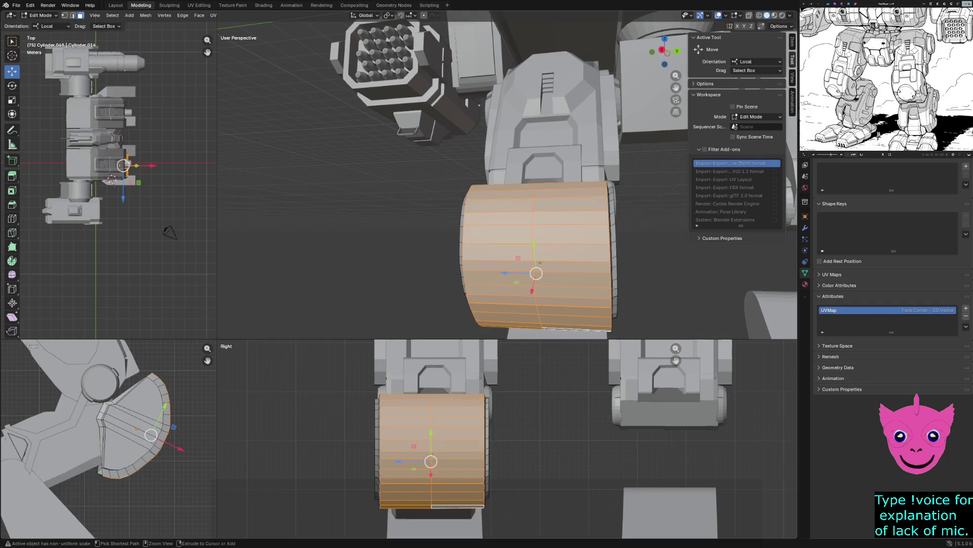
key(s)
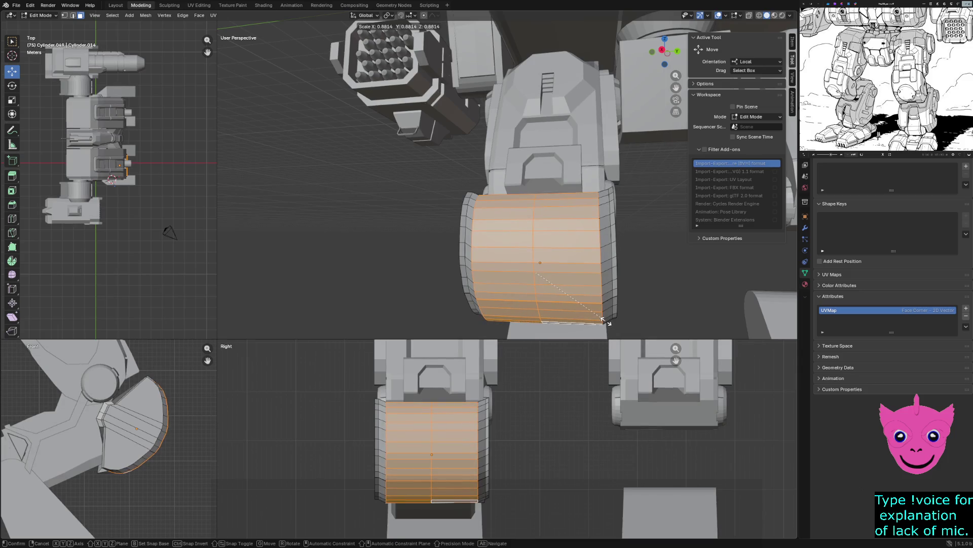
key(y)
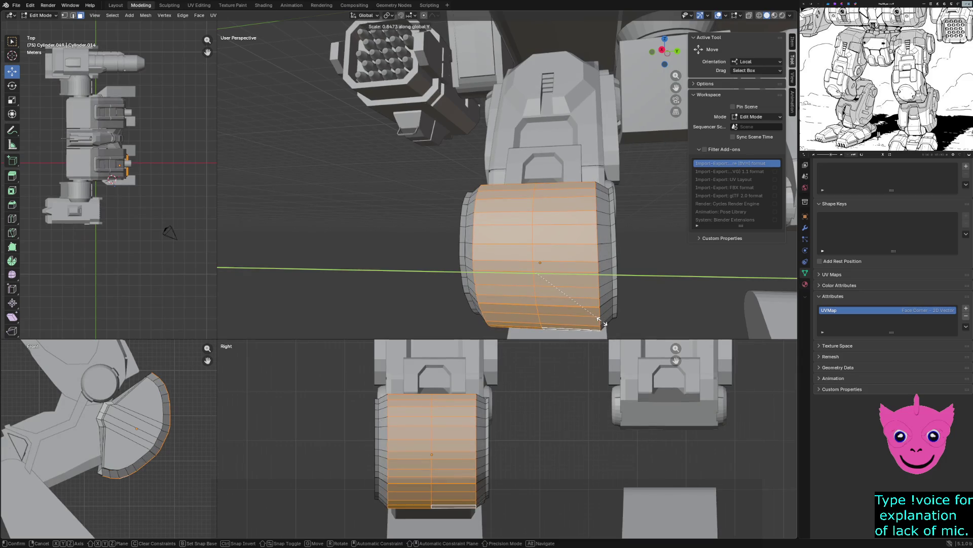
key(Return)
mouse_move(606, 322)
middle_down()
mouse_move(640, 305)
mouse_move(579, 311)
middle_up()
key(alt+a)
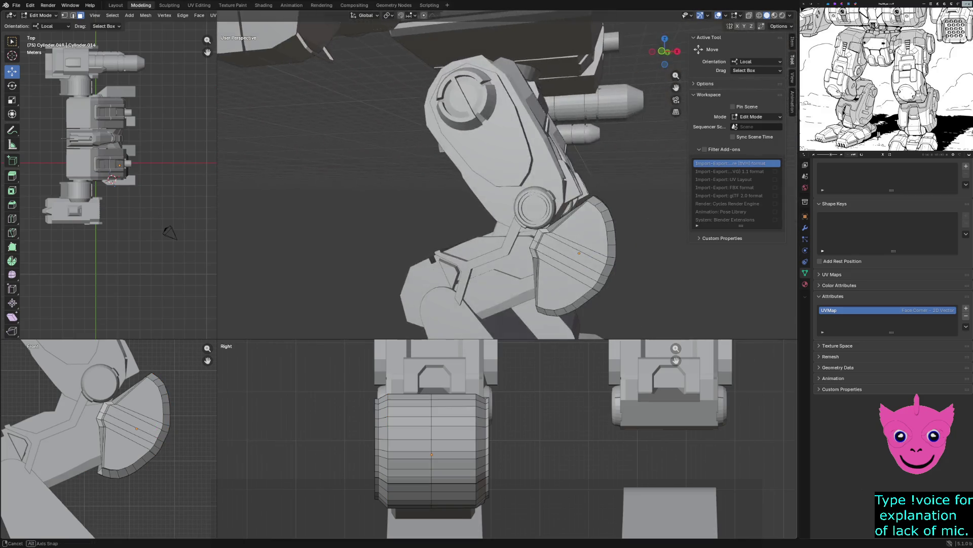
middle_drag(502, 190, 442, 183)
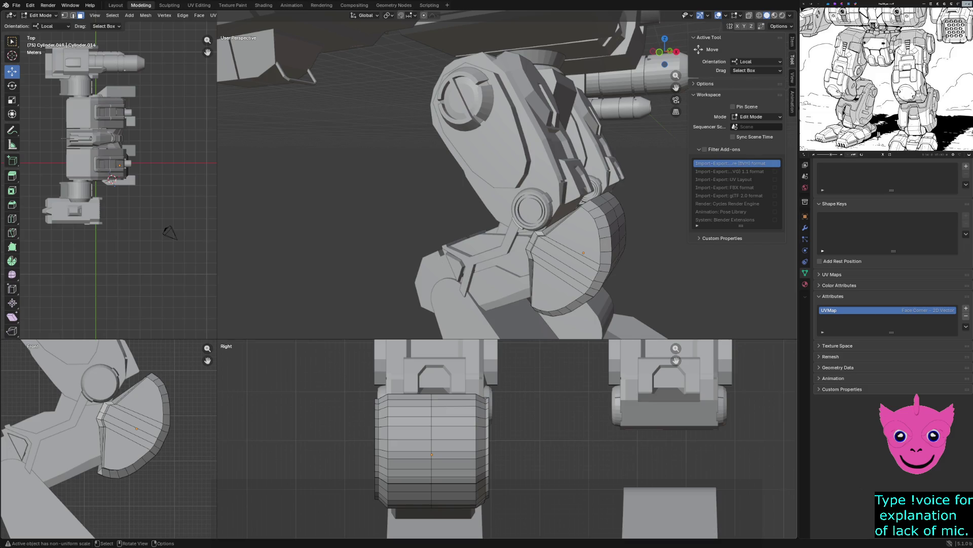
scroll(532, 183, up, 2)
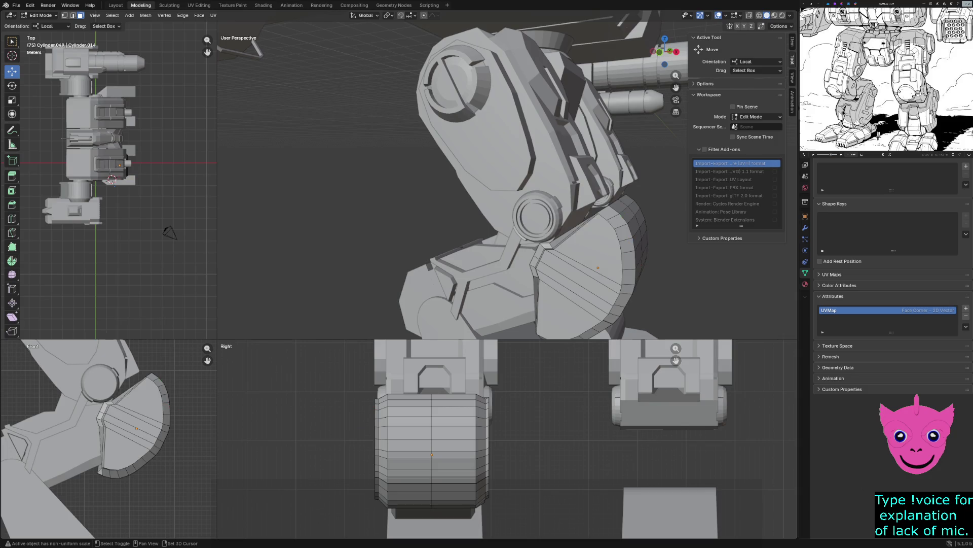
Step: Select the fan-shaped side faces and try nudging them along the normal, undoing the offset
middle_drag(593, 244, 601, 251)
shift+click(603, 252)
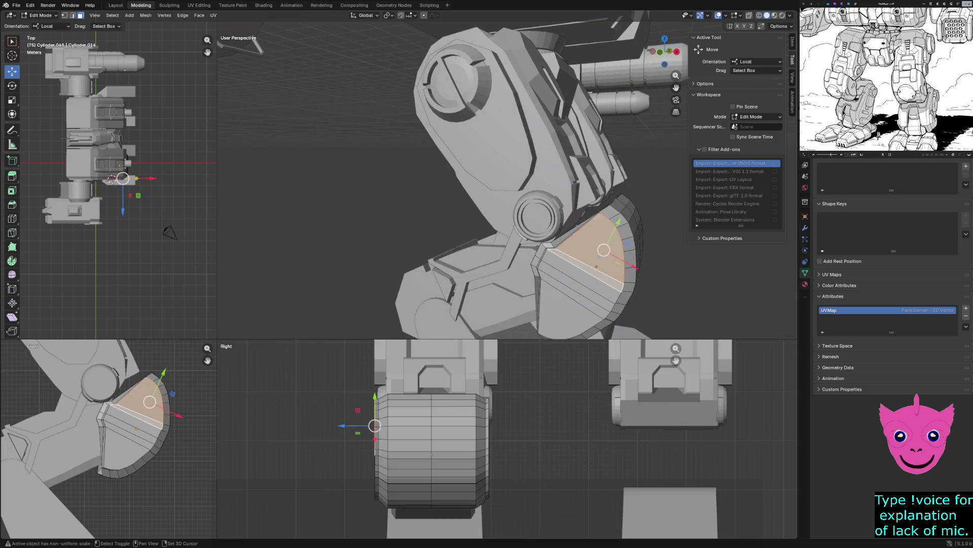
shift+click(587, 281)
shift+click(576, 303)
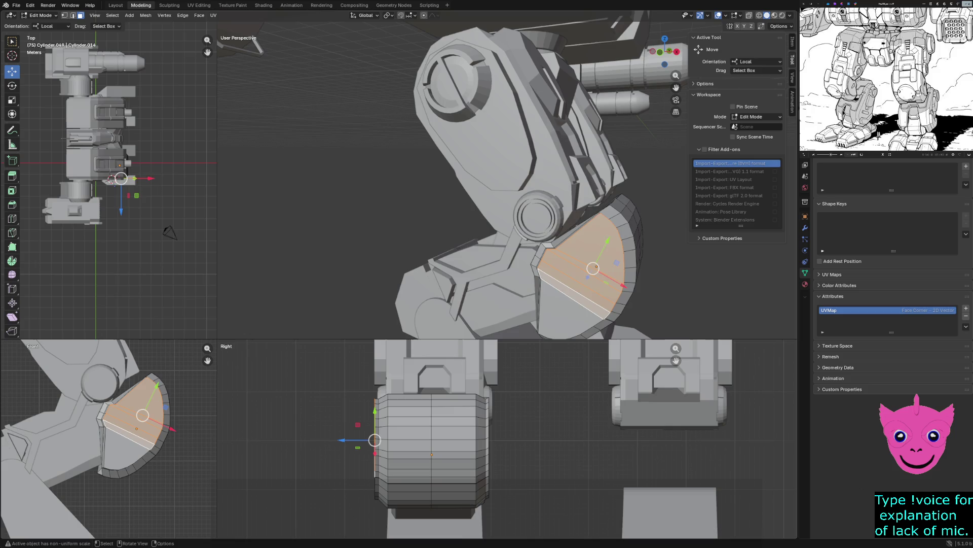
shift+click(577, 303)
shift+click(572, 309)
key(g)
key(z)
key(z)
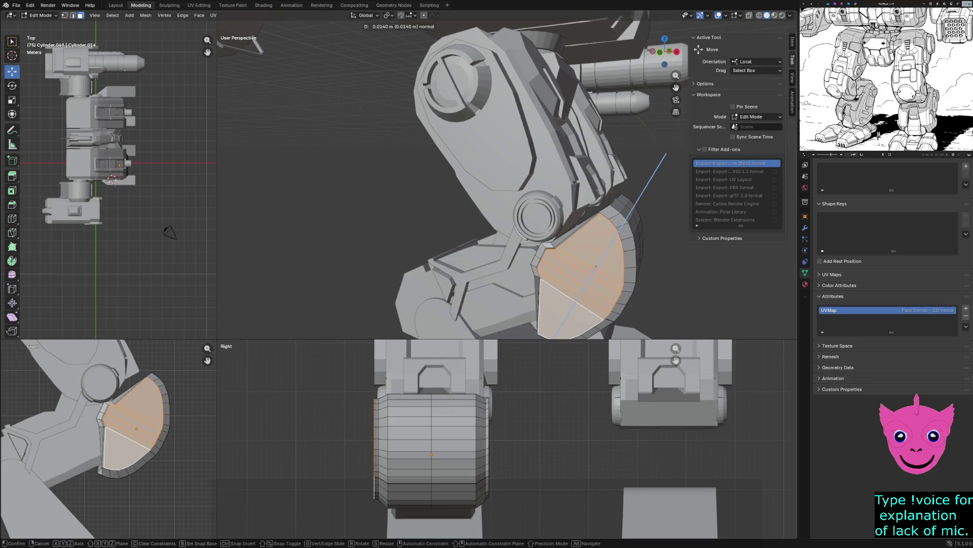
key(Return)
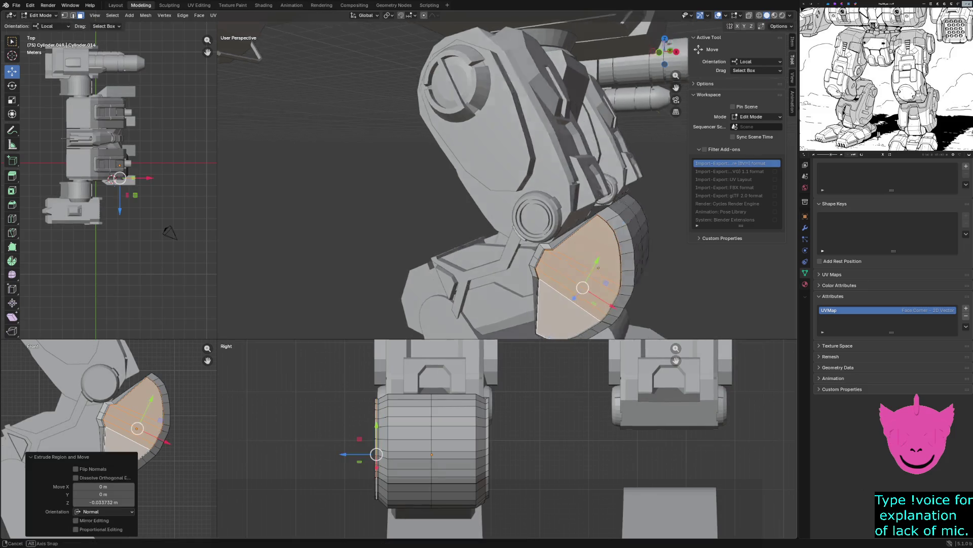
middle_drag(486, 190, 532, 191)
key(ctrl+z)
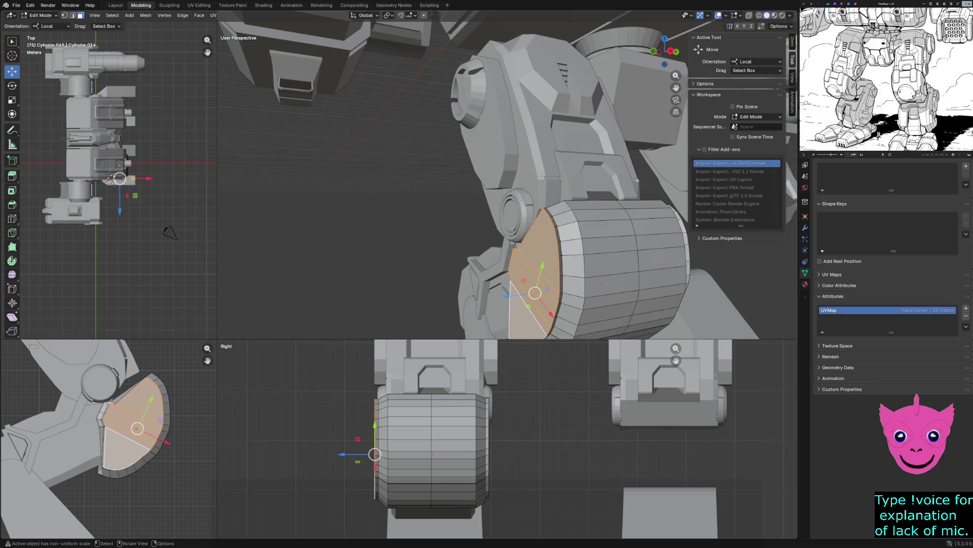
key(g)
key(z)
key(z)
key(Escape)
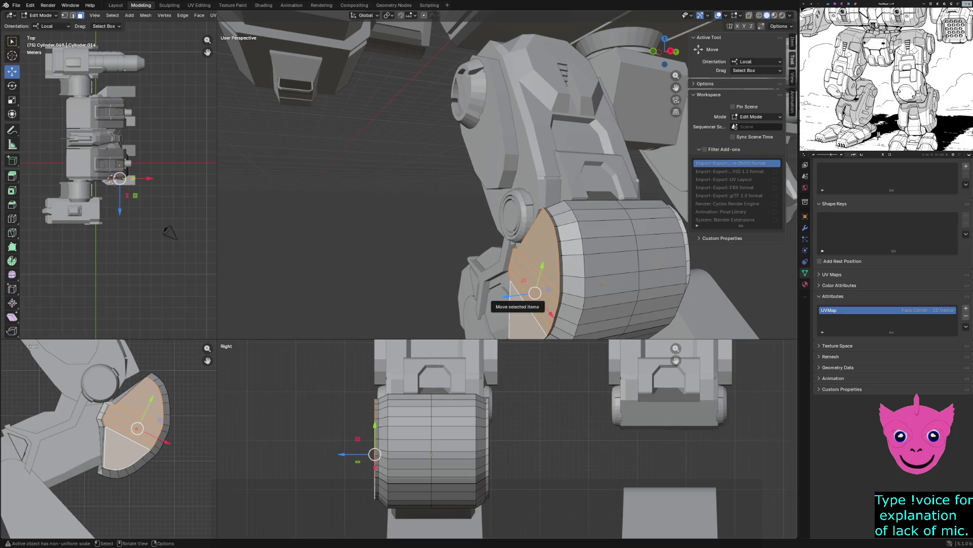
Step: Extrude the side faces in place, scale the inner face to about 0.84 and extrude it 0.07 m out
key(g)
key(z)
key(z)
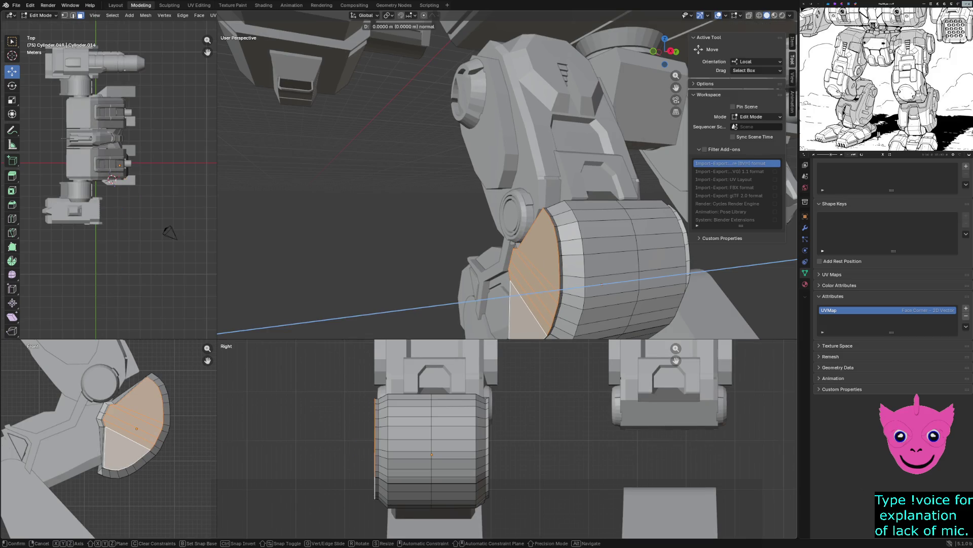
click(534, 292)
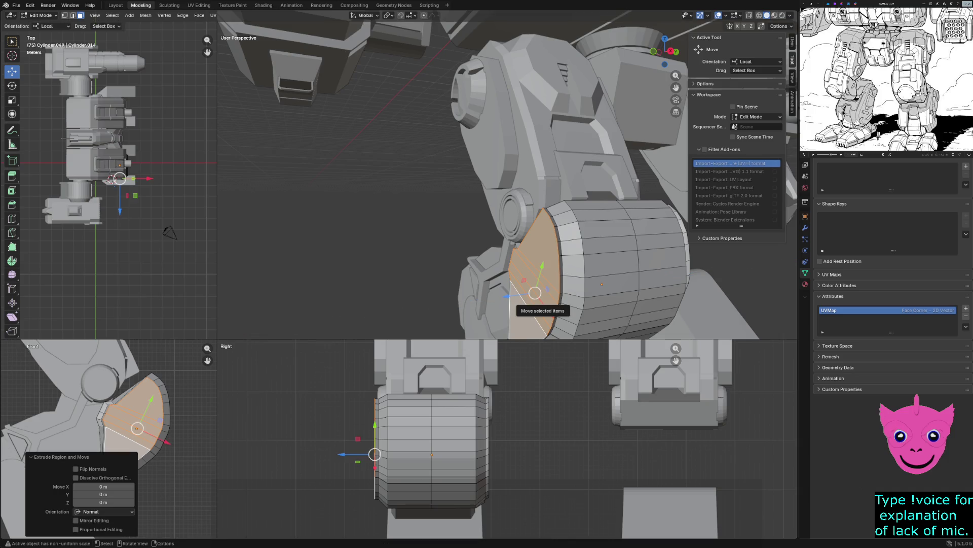
key(s)
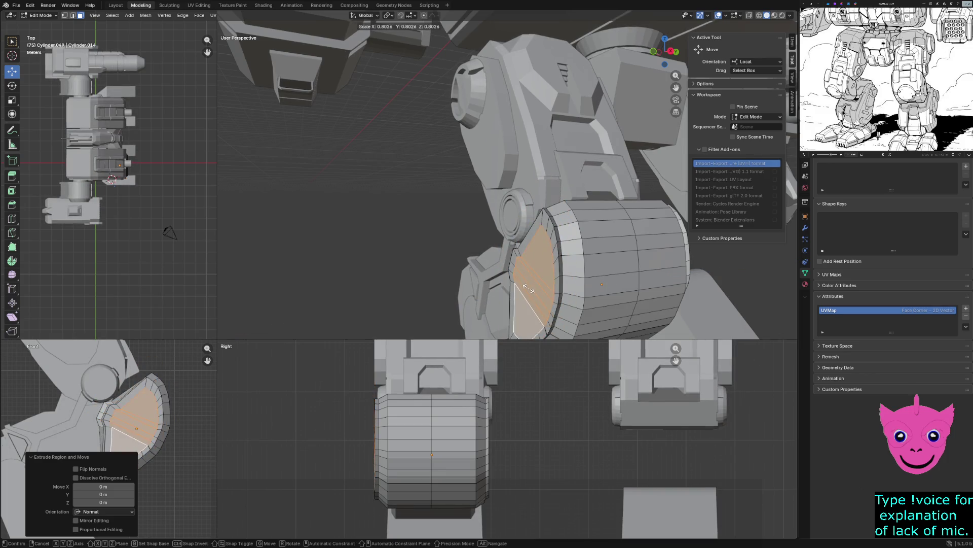
click(525, 287)
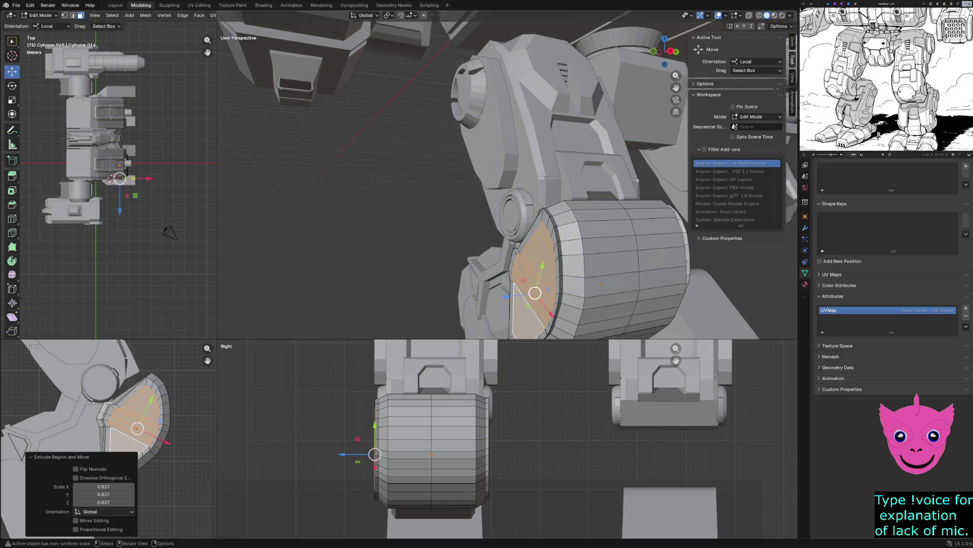
mouse_move(533, 289)
middle_down()
mouse_move(503, 289)
mouse_move(578, 228)
mouse_move(533, 251)
mouse_move(578, 228)
mouse_move(532, 190)
mouse_move(472, 213)
middle_up()
key(e)
click(229, 338)
key(alt+a)
Step: Select the far-side fan faces and extrude them in place with no offset
click(476, 251)
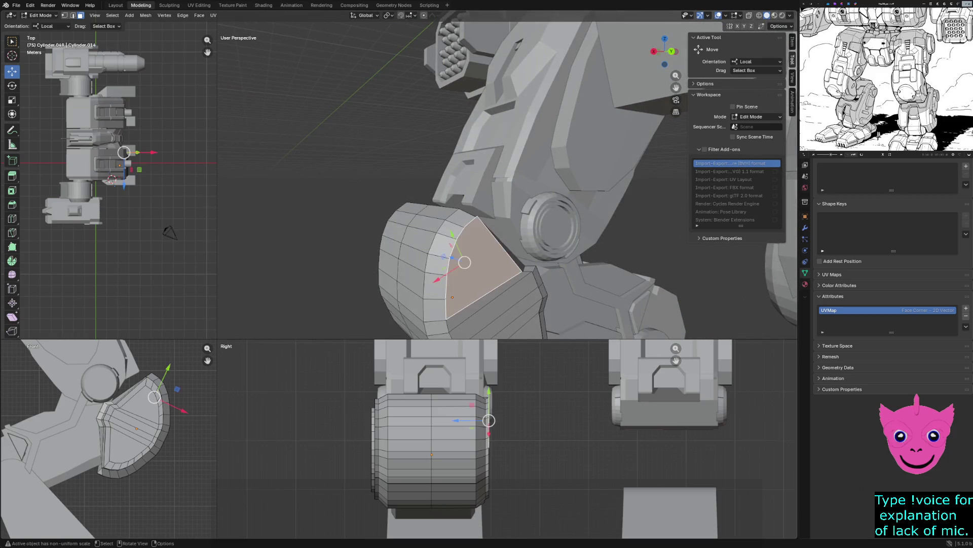
shift+click(498, 311)
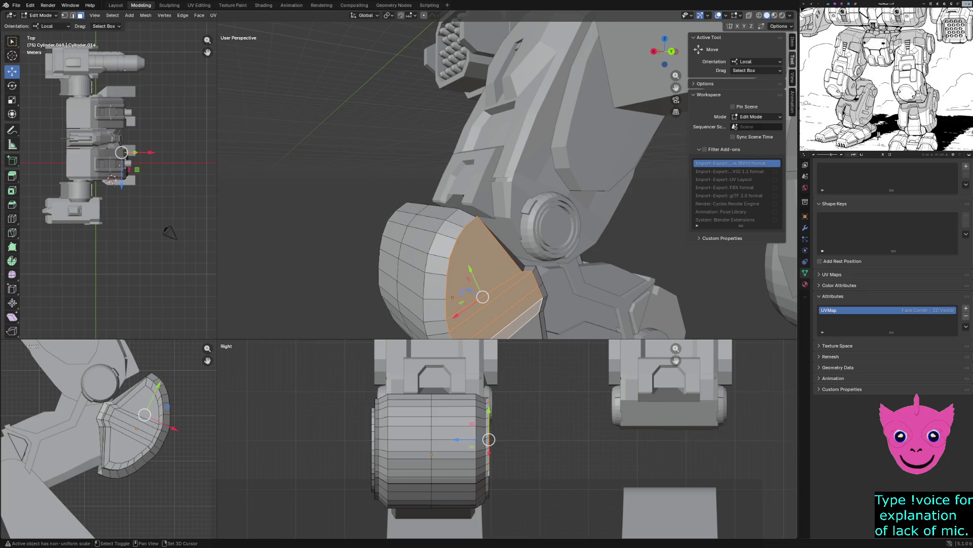
shift+click(502, 327)
middle_drag(502, 328, 532, 305)
key(g)
key(z)
key(z)
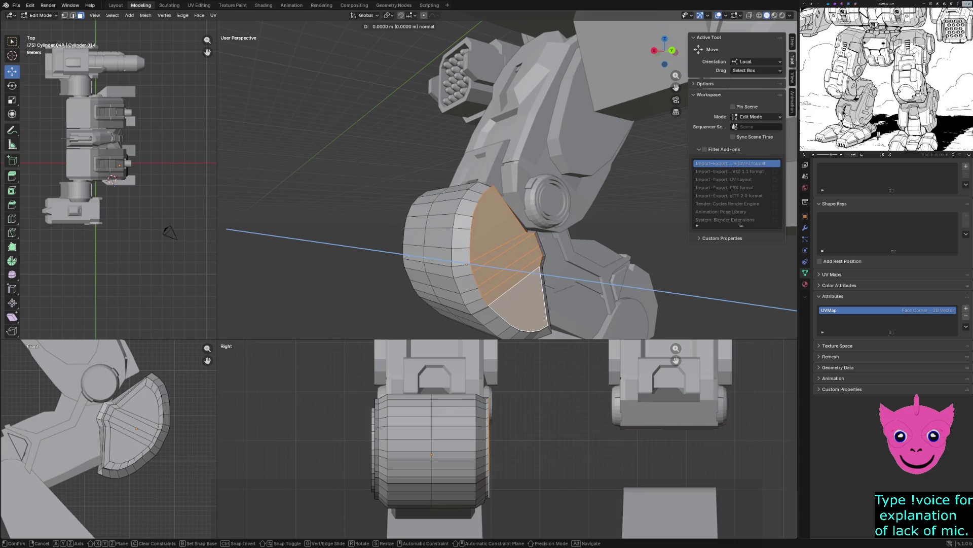
key(Escape)
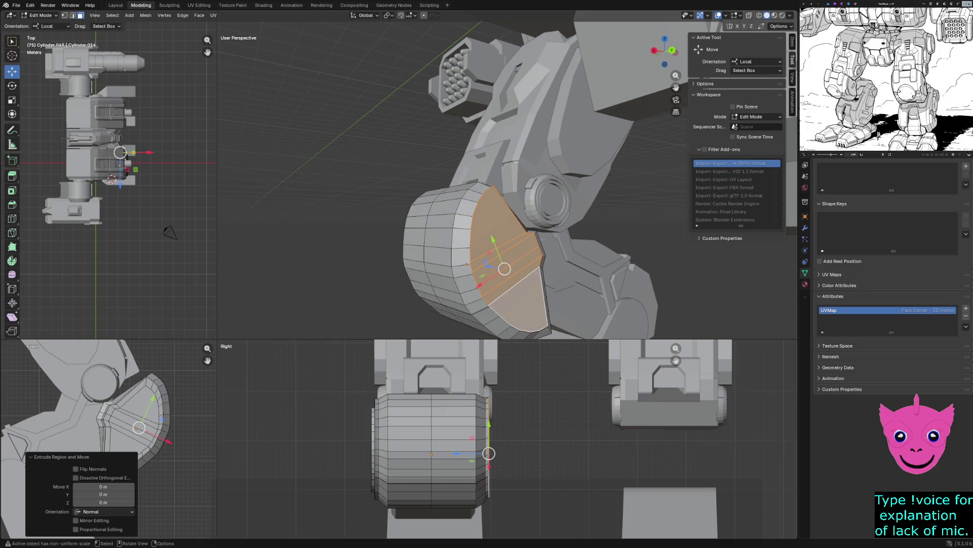
key(g)
key(z)
key(z)
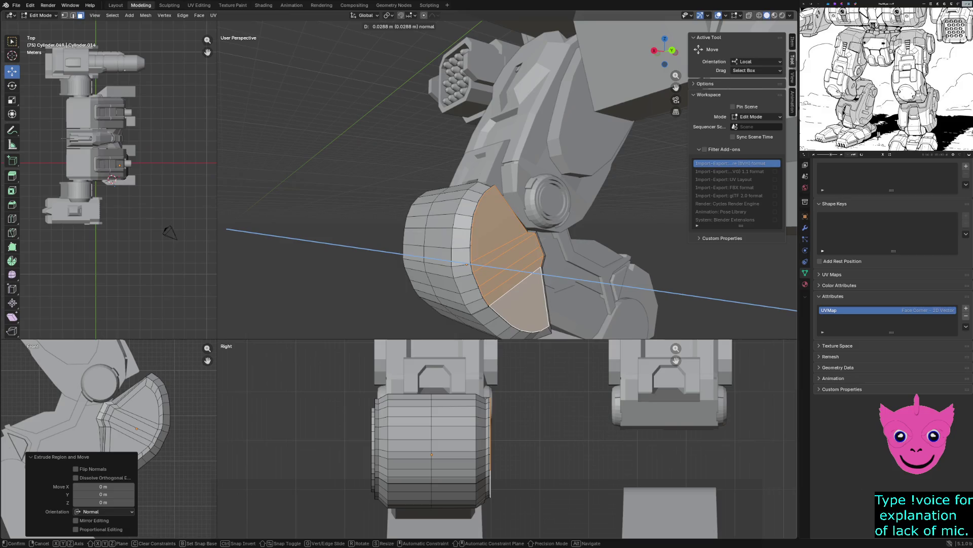
key(Escape)
key(ctrl+z)
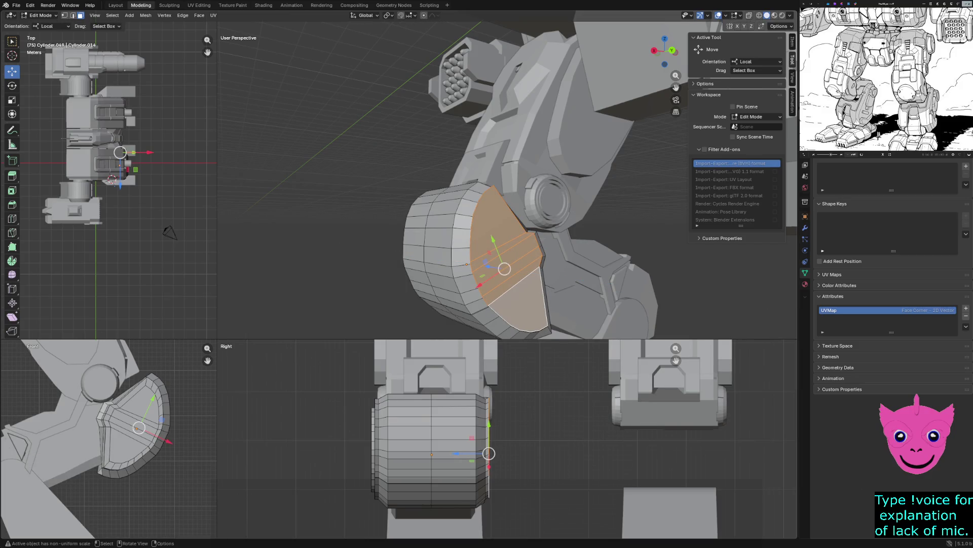
Step: Resize the far-side inner face to about 1.13 and extrude it roughly 0.1 m along its normal
key(s)
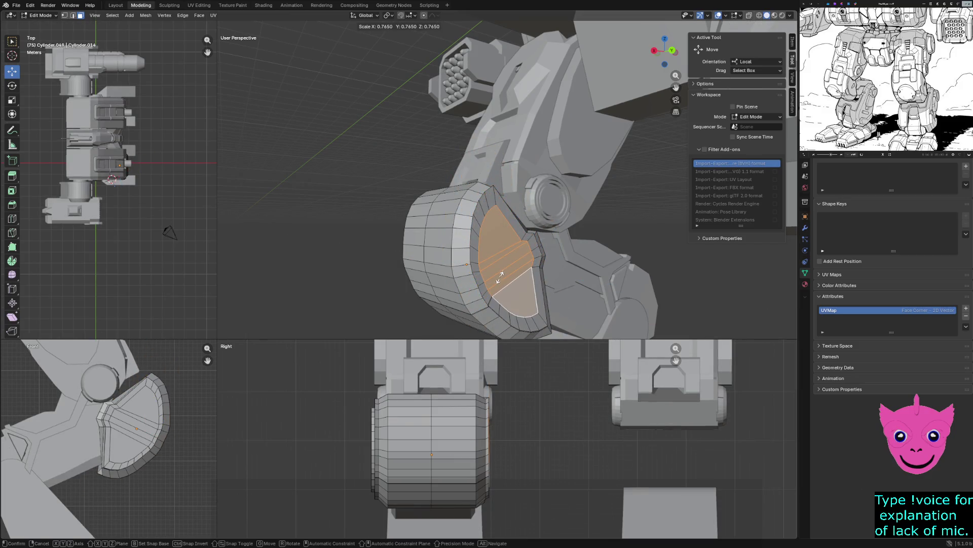
click(502, 277)
mouse_move(501, 278)
middle_down()
mouse_move(579, 251)
mouse_move(510, 244)
mouse_move(471, 282)
middle_up()
key(s)
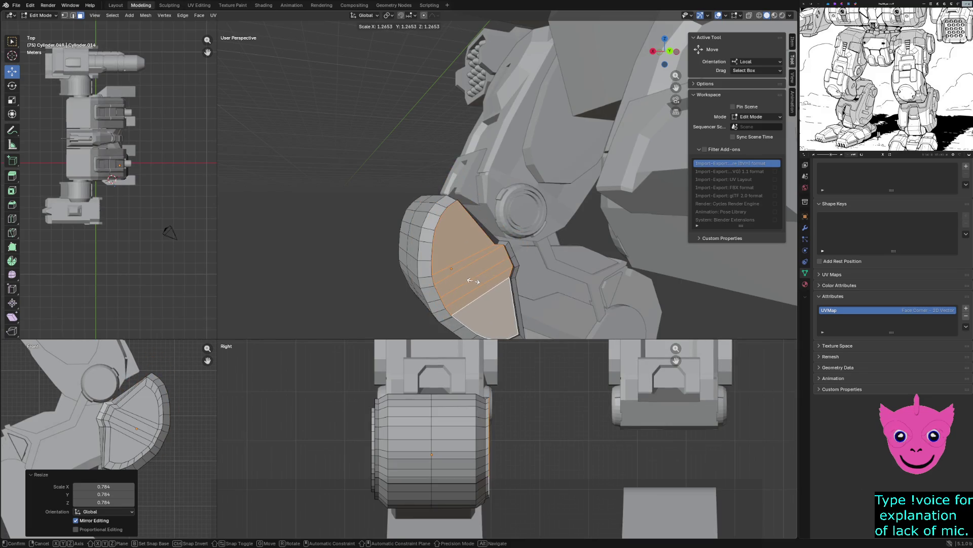
click(472, 280)
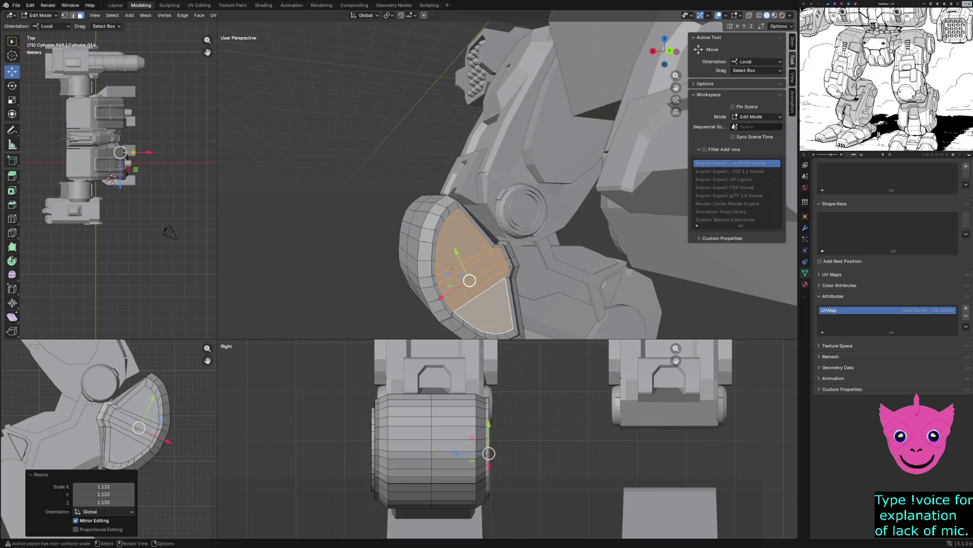
mouse_move(472, 280)
middle_down()
mouse_move(517, 251)
mouse_move(517, 262)
mouse_move(497, 266)
mouse_move(635, 256)
mouse_move(533, 266)
mouse_move(578, 228)
mouse_move(533, 251)
mouse_move(510, 247)
mouse_move(526, 251)
middle_up()
key(w)
key(g)
key(z)
click(532, 266)
key(a)
key(ctrl+z)
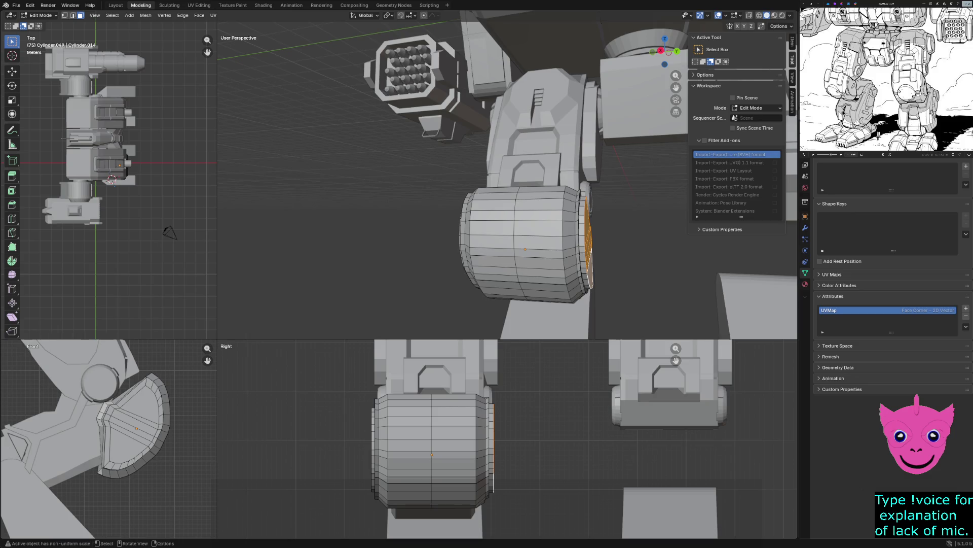
scroll(525, 229, down, 2)
Step: Move the inner face about 0.02 m along local Z so the panel sits recessed inside its rim
key(shift+space)
key(g)
scroll(525, 228, up, 1)
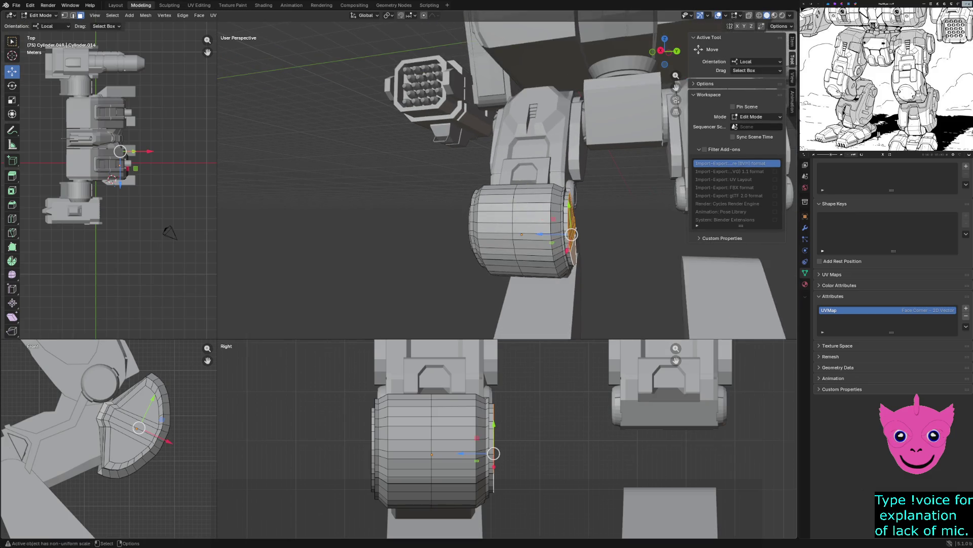
scroll(525, 229, up, 1)
scroll(525, 228, up, 1)
key(g)
key(z)
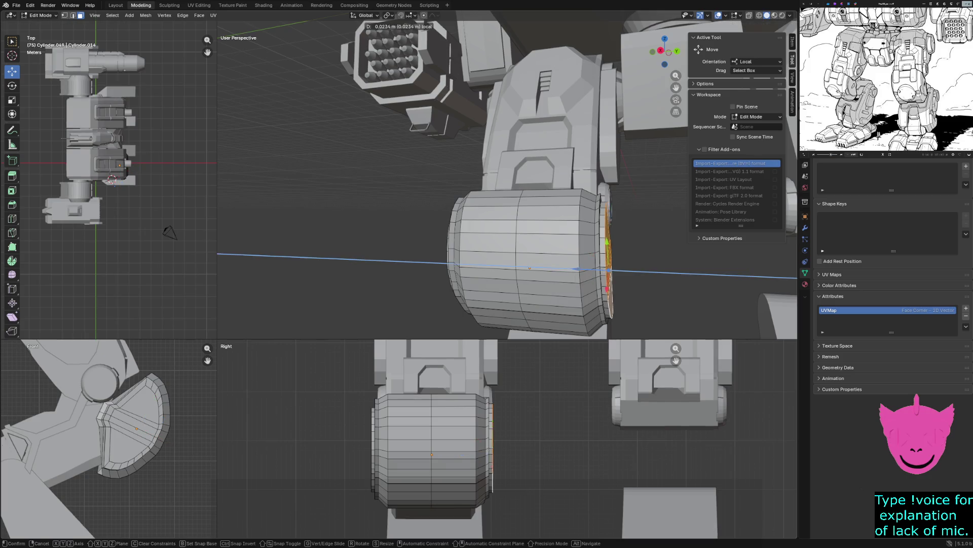
key(Return)
key(alt+a)
middle_drag(525, 228, 487, 198)
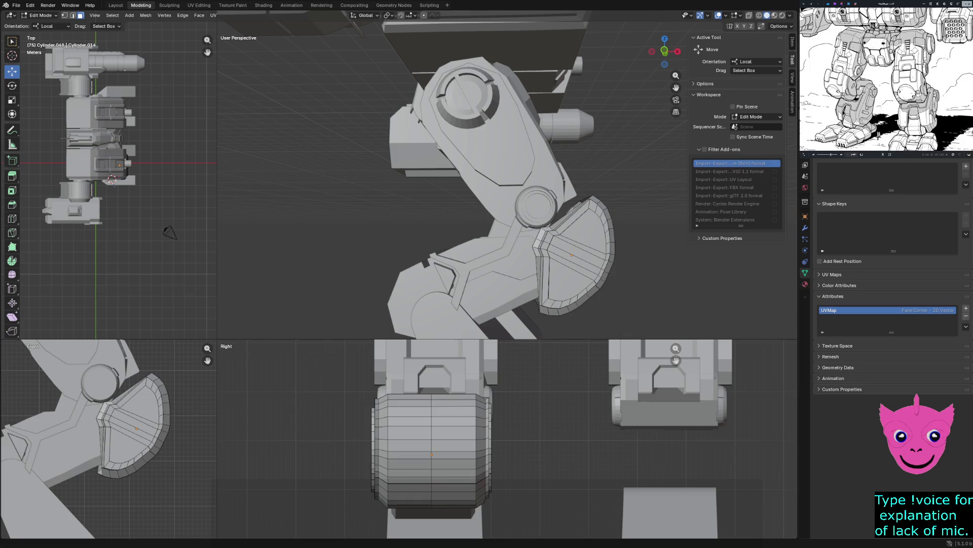
scroll(878, 136, up, 2)
scroll(875, 126, up, 2)
scroll(867, 106, up, 2)
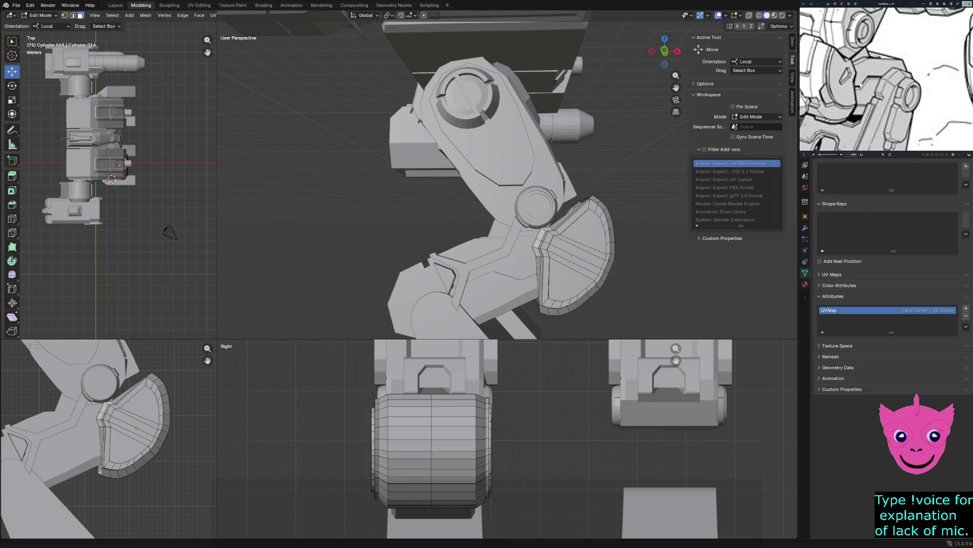
scroll(862, 92, up, 2)
Step: Compare the knee plate against the reference drawing from several angles, then leave mesh editing
middle_drag(862, 93, 928, 98)
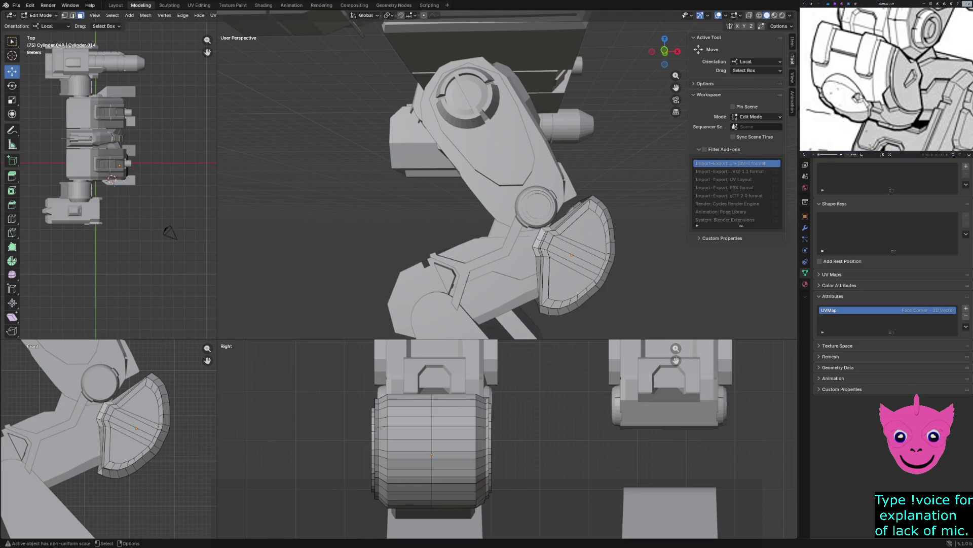
mouse_move(503, 175)
middle_down()
mouse_move(532, 176)
mouse_move(579, 152)
middle_up()
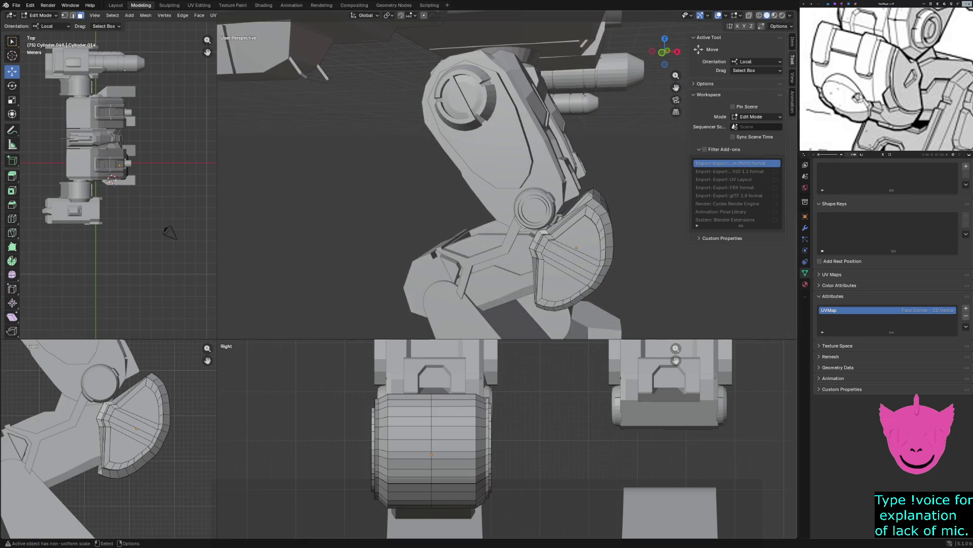
middle_drag(502, 190, 556, 171)
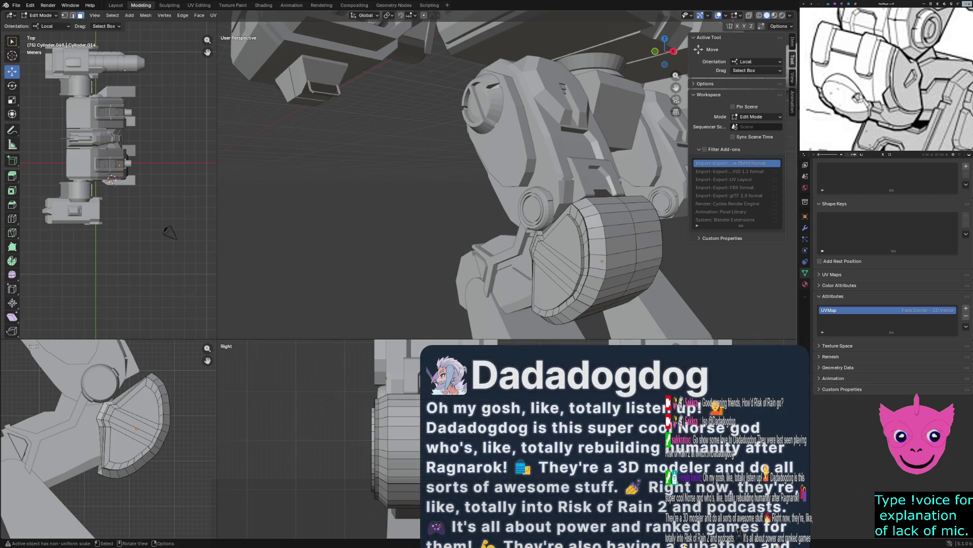
scroll(456, 182, down, 5)
mouse_move(456, 183)
middle_down()
mouse_move(517, 175)
mouse_move(487, 175)
middle_up()
key(Tab)
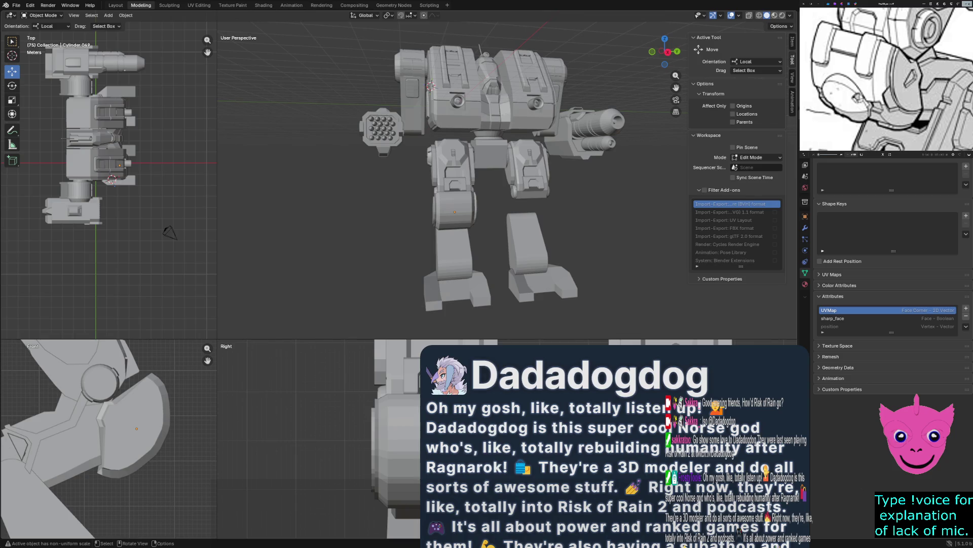
Step: Enlarge the perspective view over the side views and hide the tool sidebar
drag(217, 190, 80, 191)
drag(305, 339, 305, 434)
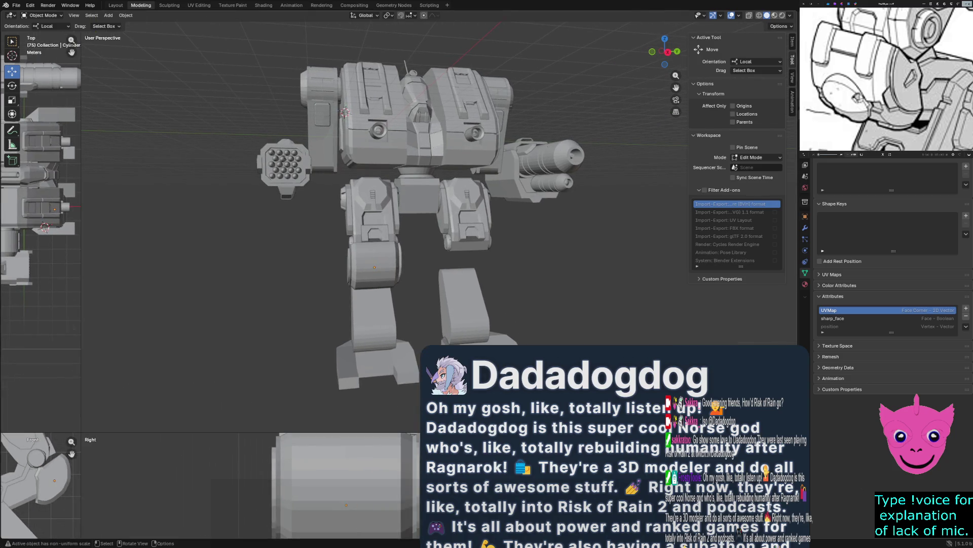
click(779, 26)
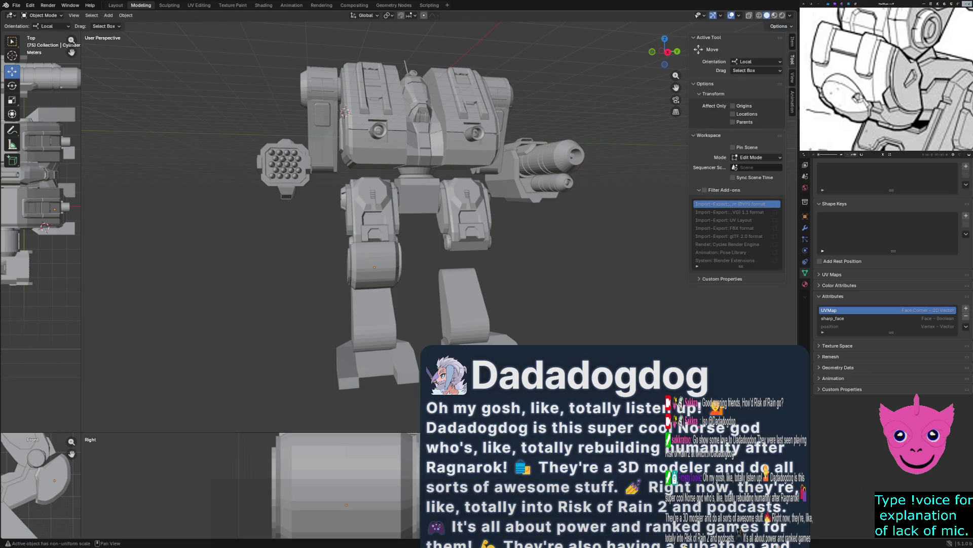
drag(690, 229, 788, 228)
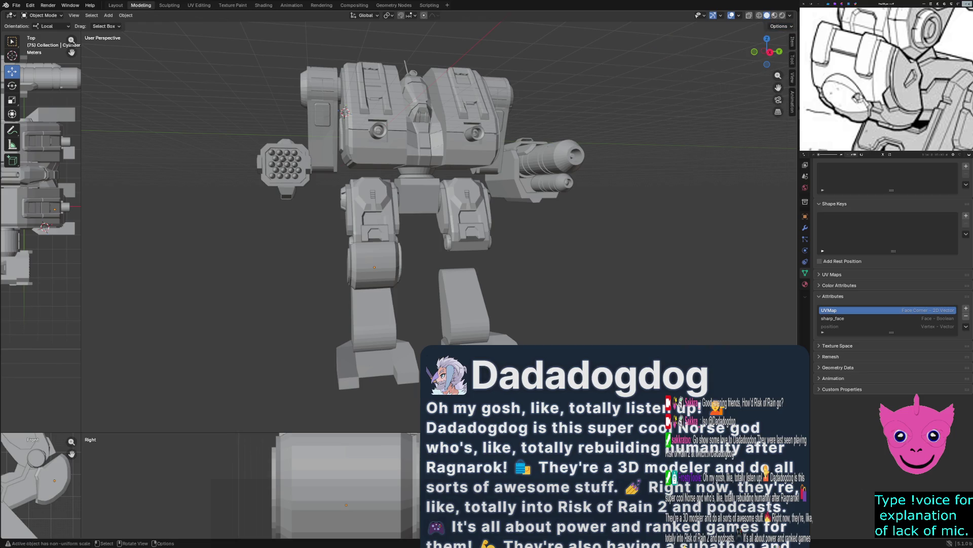
Step: Orbit the mech to inspect the knee pad from several angles and select it
middle_drag(457, 229, 517, 213)
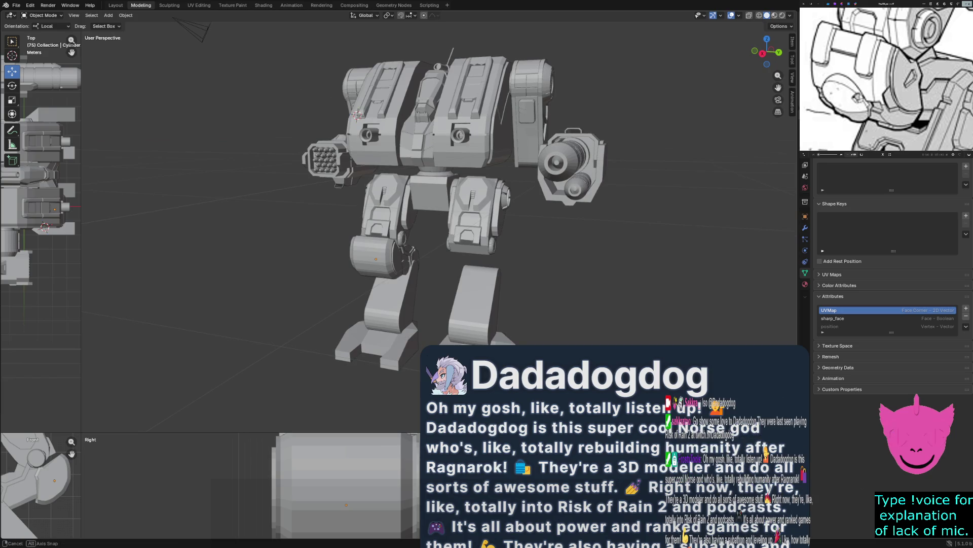
middle_drag(357, 115, 399, 105)
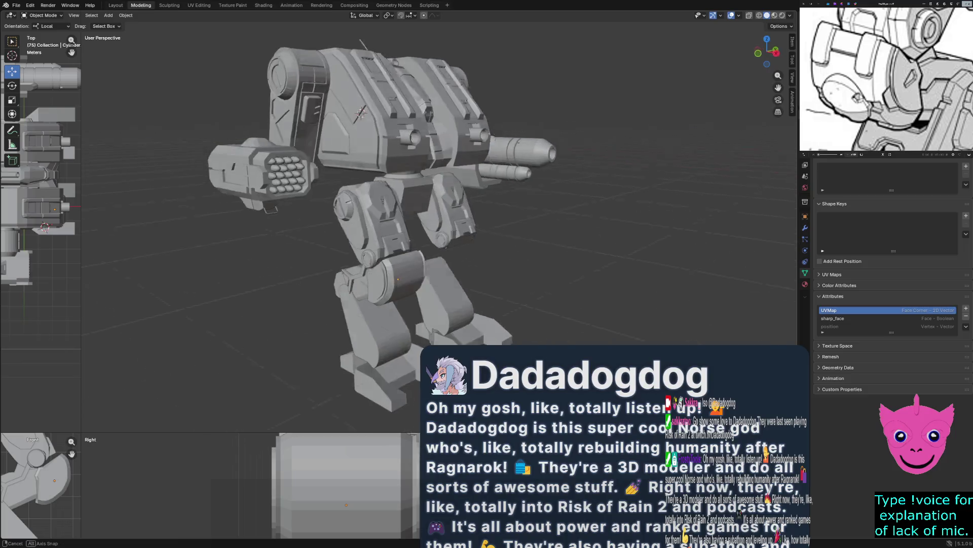
middle_drag(398, 106, 349, 112)
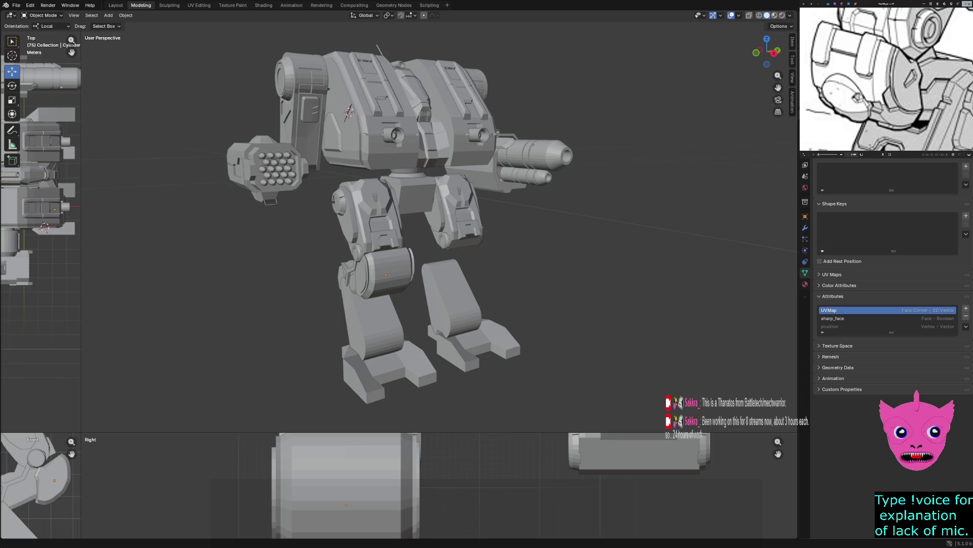
middle_drag(486, 57, 267, 55)
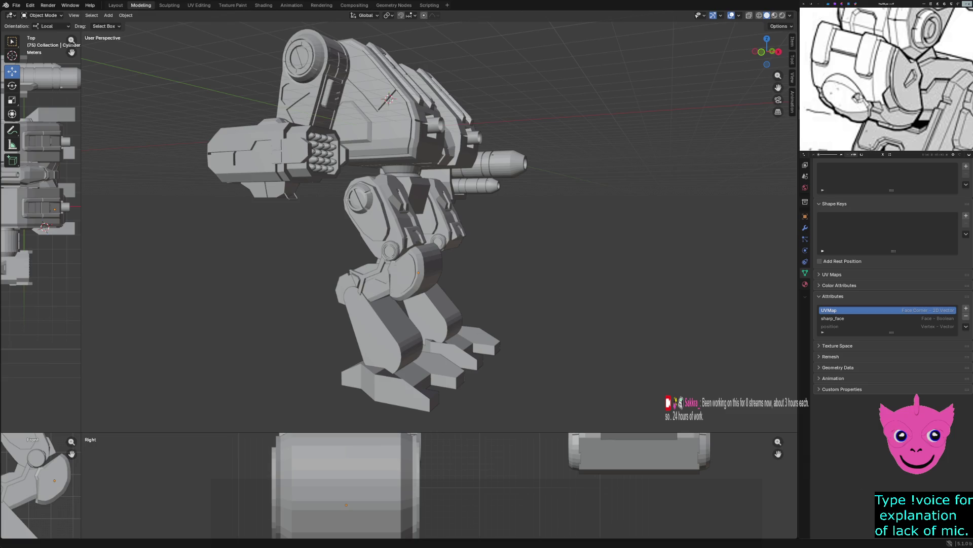
scroll(439, 221, up, 3)
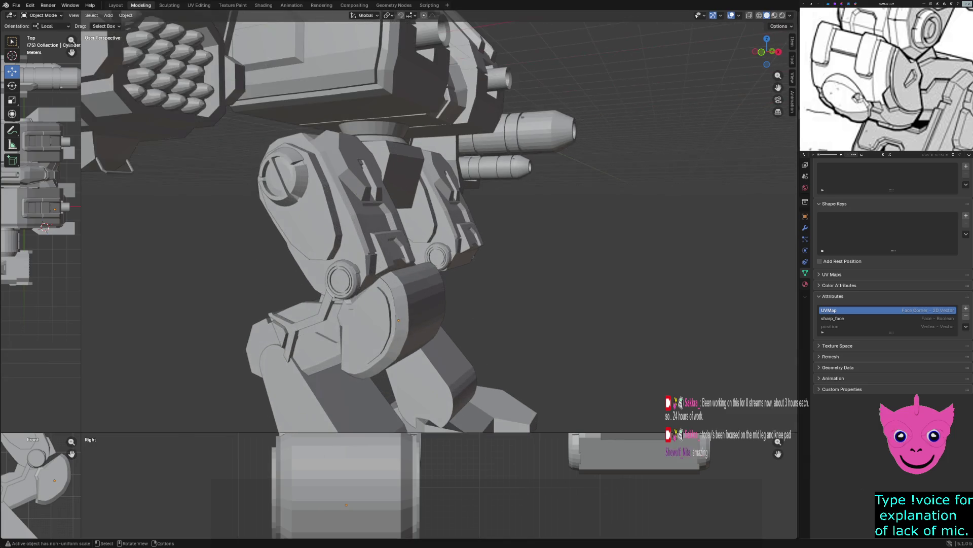
mouse_move(439, 220)
middle_down()
mouse_move(457, 229)
mouse_move(426, 243)
middle_up()
click(268, 323)
mouse_move(268, 323)
middle_down()
mouse_move(348, 335)
mouse_move(380, 327)
middle_up()
click(426, 305)
mouse_move(426, 305)
middle_down()
mouse_move(320, 311)
mouse_move(365, 290)
middle_up()
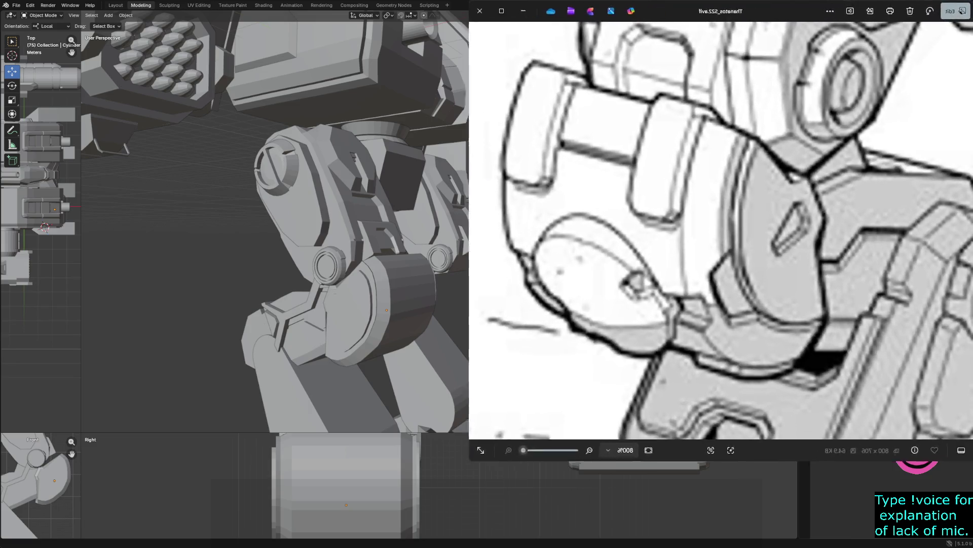
Step: Enlarge the Windows Photos window so the whole mech reference drawing is visible
drag(800, 152, 327, 547)
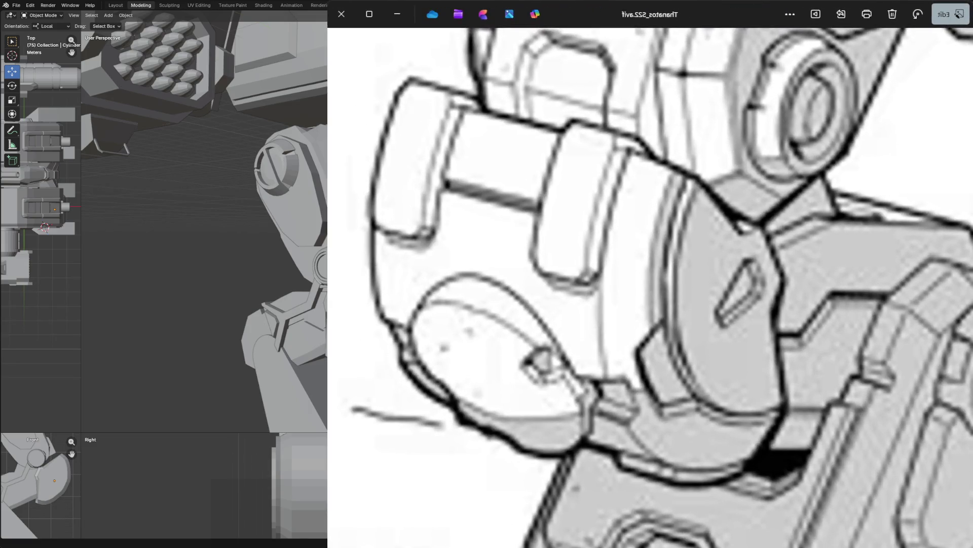
scroll(591, 375, down, 2)
scroll(604, 365, down, 2)
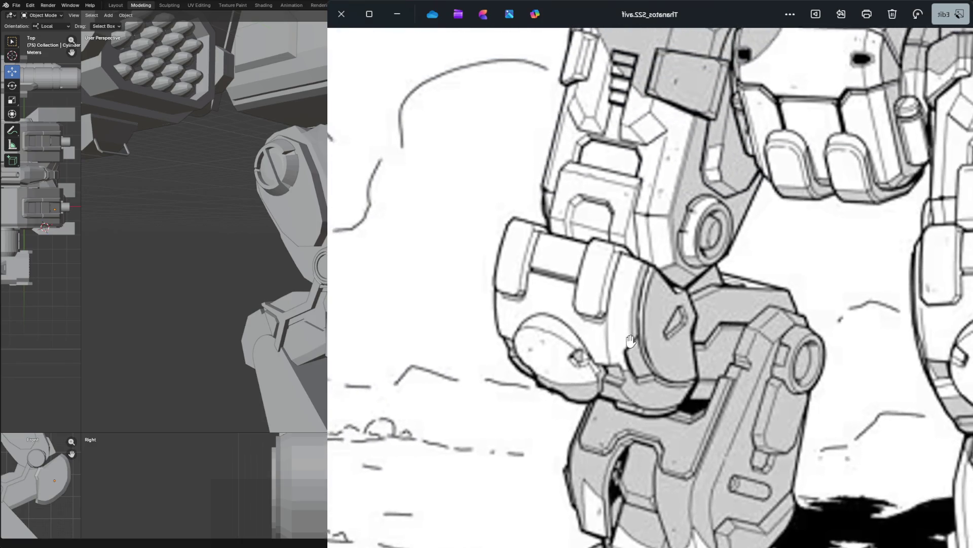
scroll(621, 354, down, 2)
scroll(636, 344, down, 2)
scroll(637, 320, down, 2)
scroll(636, 282, down, 1)
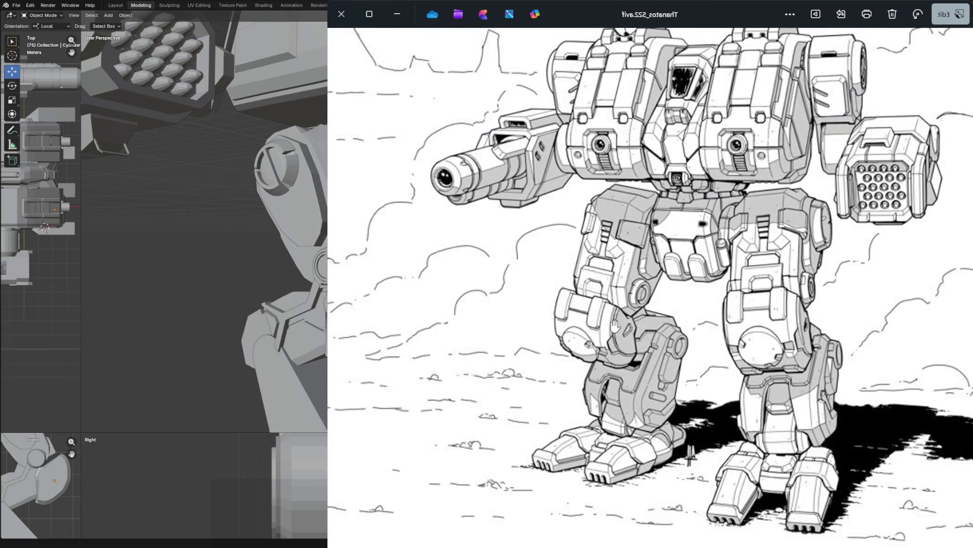
scroll(637, 243, down, 1)
scroll(637, 219, down, 1)
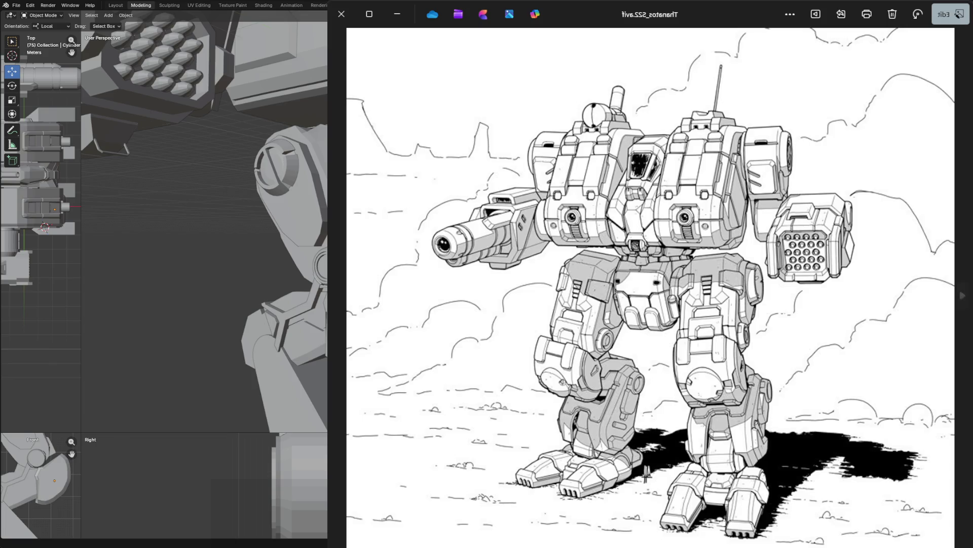
Step: Resize the reference viewer and switch between it and Blender for side-by-side comparison of the mech
click(369, 14)
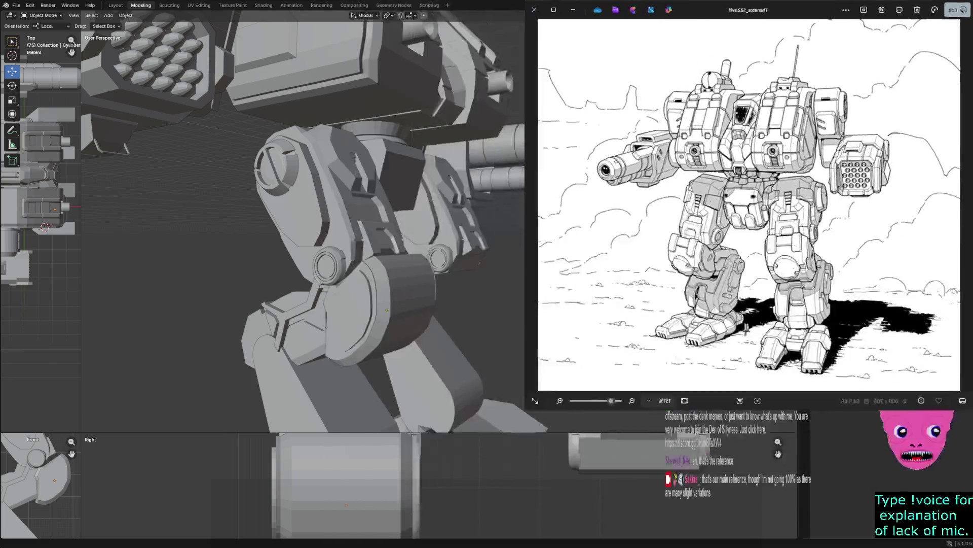
drag(641, 292, 510, 422)
key(alt+Tab)
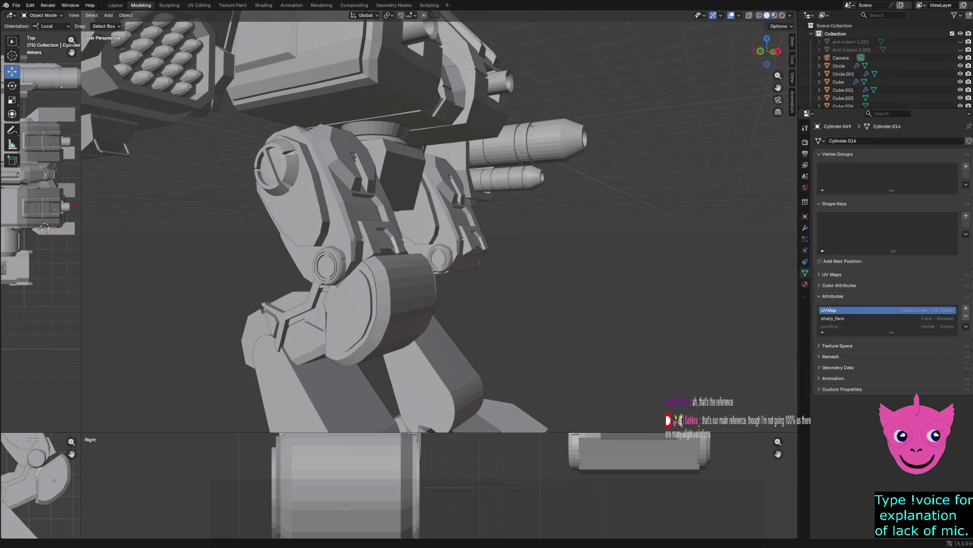
key(alt+Tab)
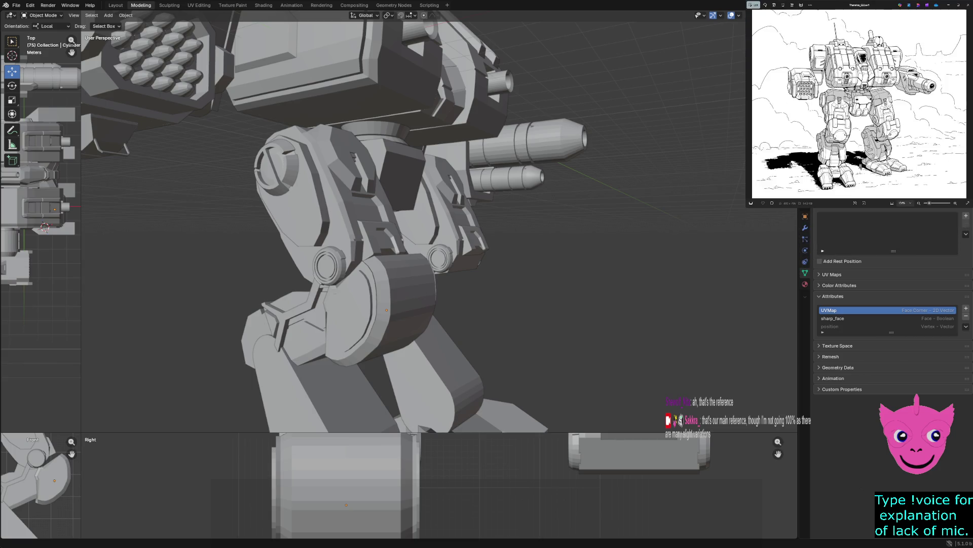
drag(748, 205, 593, 347)
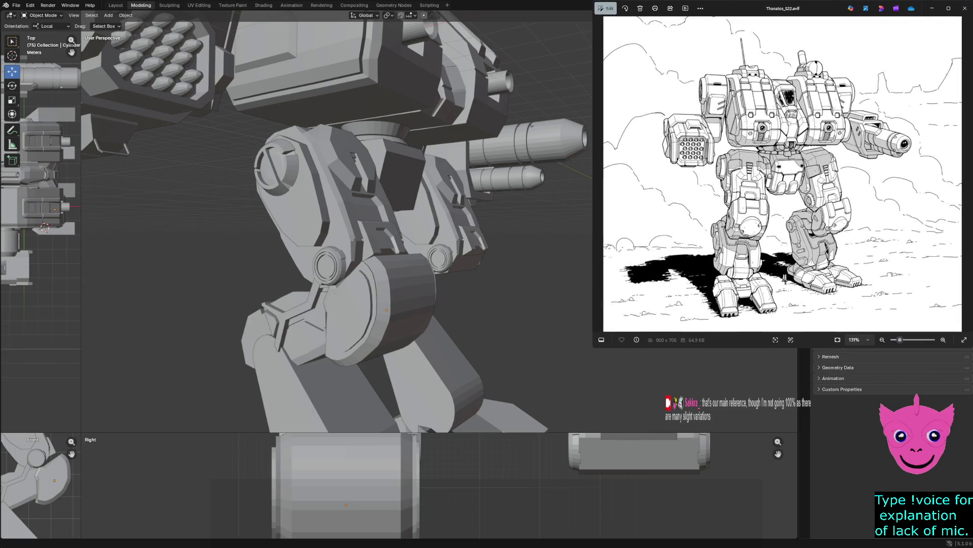
scroll(335, 221, down, 2)
scroll(335, 221, down, 2)
scroll(335, 222, down, 1)
scroll(335, 221, down, 1)
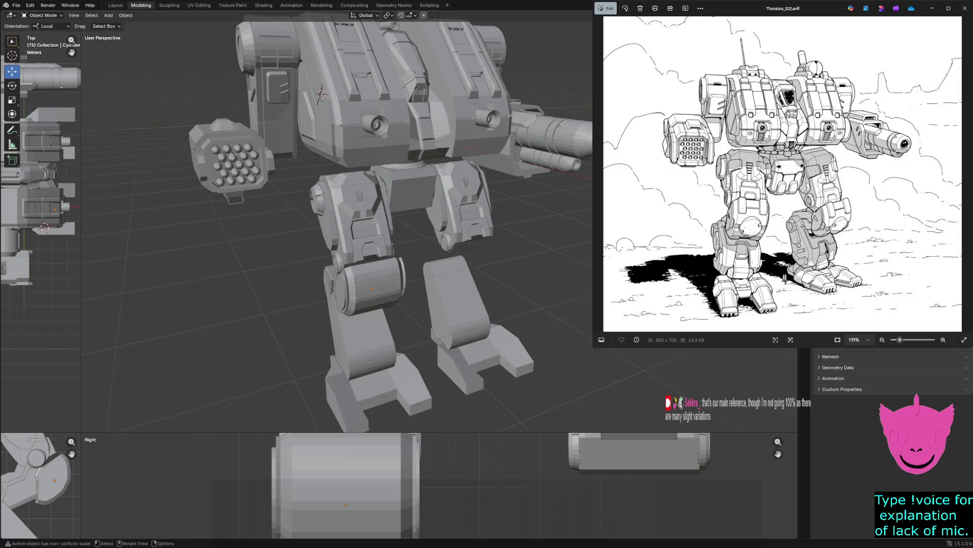
scroll(335, 221, down, 1)
scroll(334, 220, down, 1)
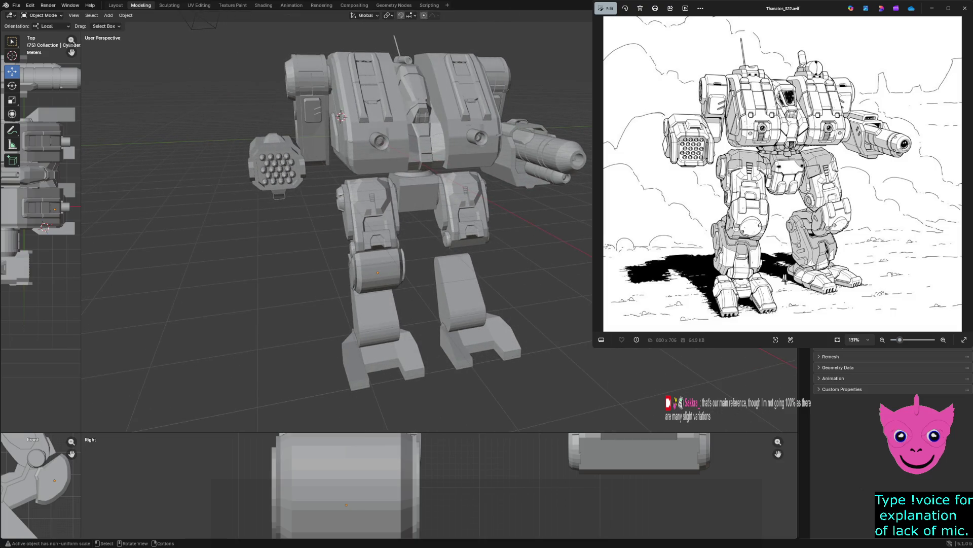
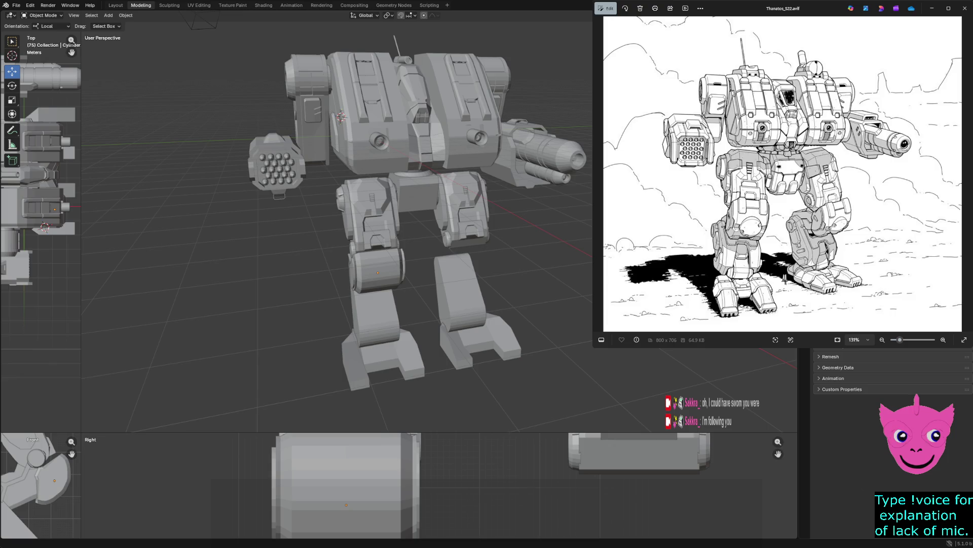
Step: Shrink the Thanatos reference picture into a small pane and pan it onto the mech's legs
drag(593, 348, 785, 173)
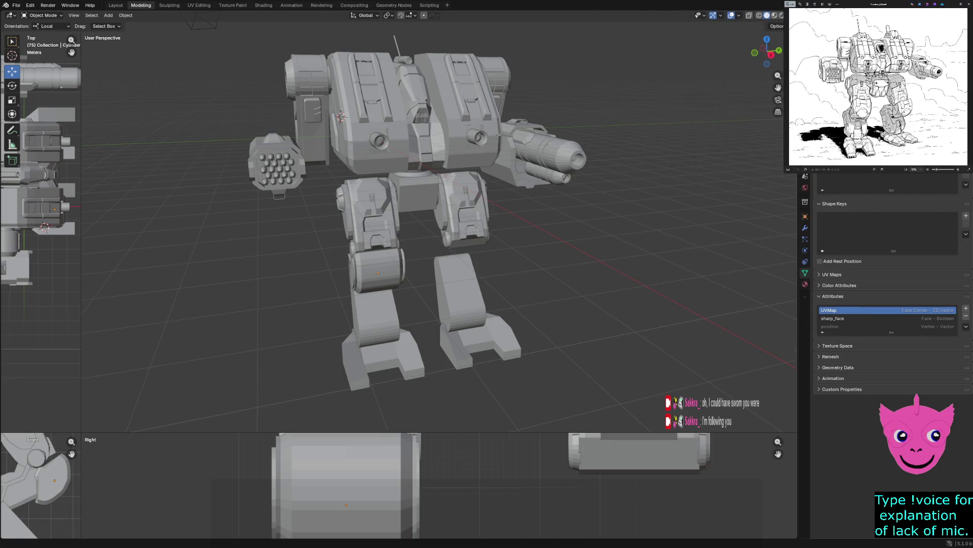
scroll(880, 137, up, 3)
scroll(879, 126, up, 5)
scroll(876, 109, up, 5)
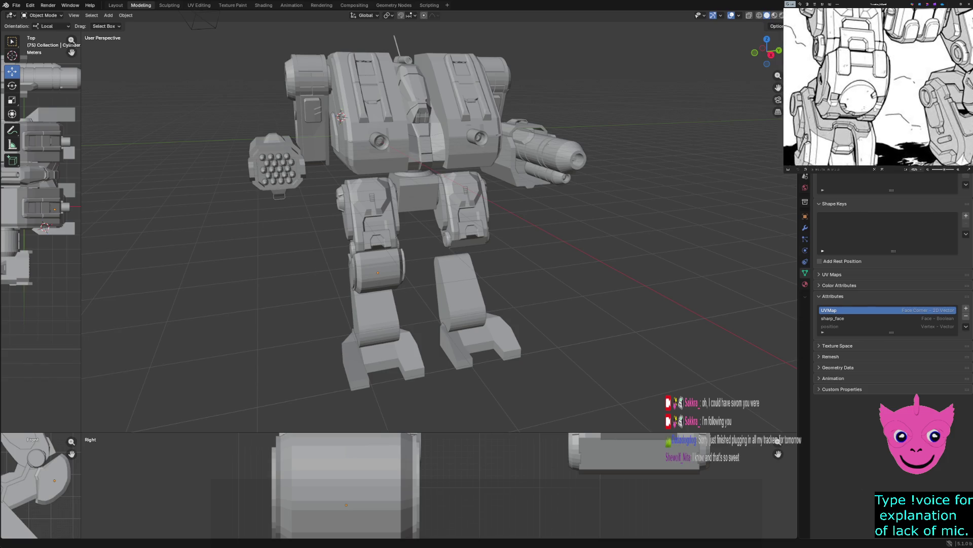
mouse_move(875, 109)
mouse_down()
mouse_move(868, 119)
mouse_move(952, 107)
mouse_up()
scroll(869, 119, up, 2)
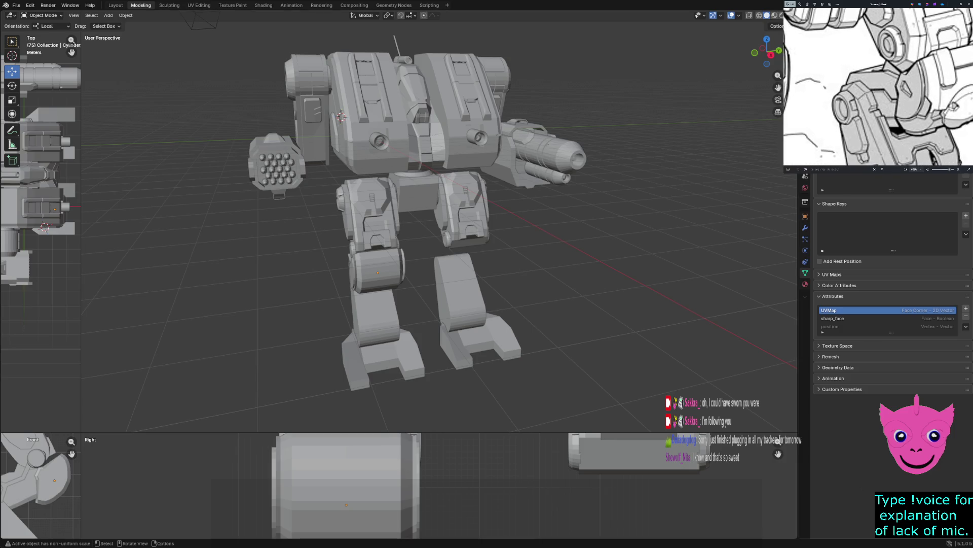
Step: Select the lower-leg knee cylinder, check it briefly in wireframe, and enter Edit Mode on it
click(379, 272)
scroll(378, 272, up, 2)
scroll(378, 272, up, 4)
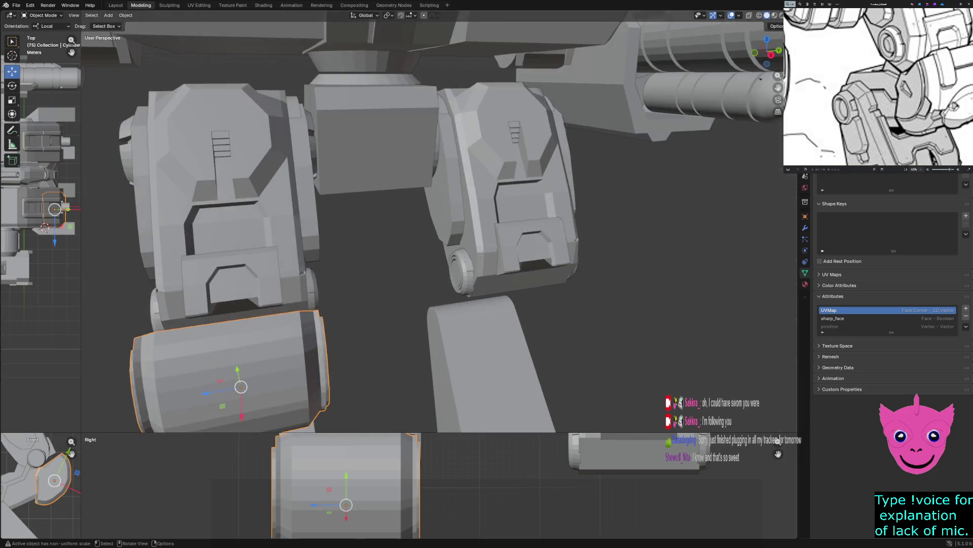
scroll(378, 273, down, 4)
middle_drag(379, 273, 457, 251)
scroll(456, 251, up, 3)
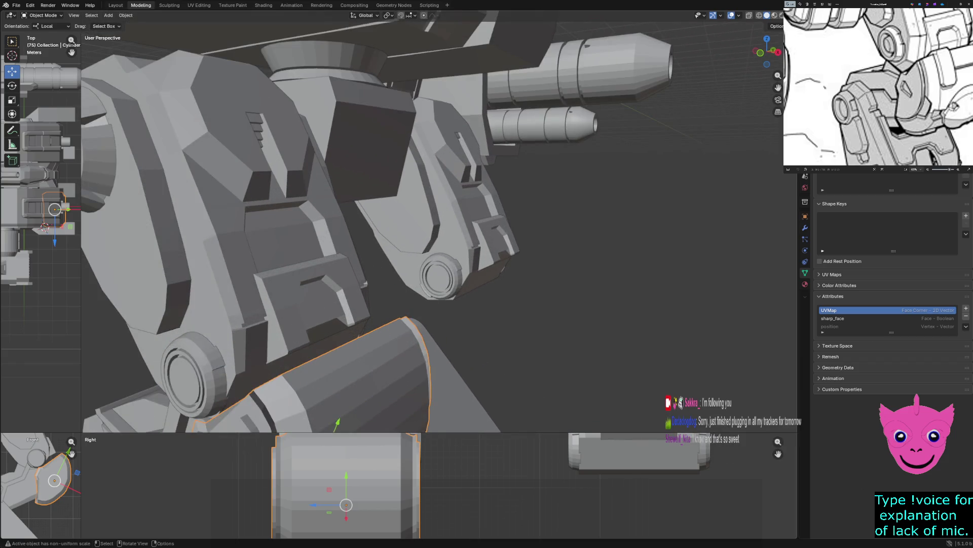
middle_drag(412, 320, 434, 261)
key(z)
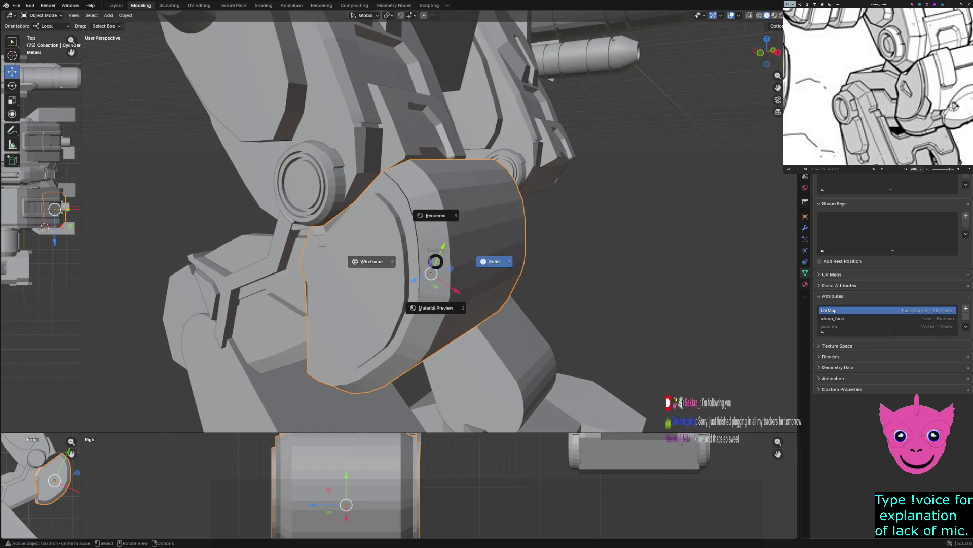
click(370, 261)
key(z)
click(487, 287)
scroll(486, 288, down, 3)
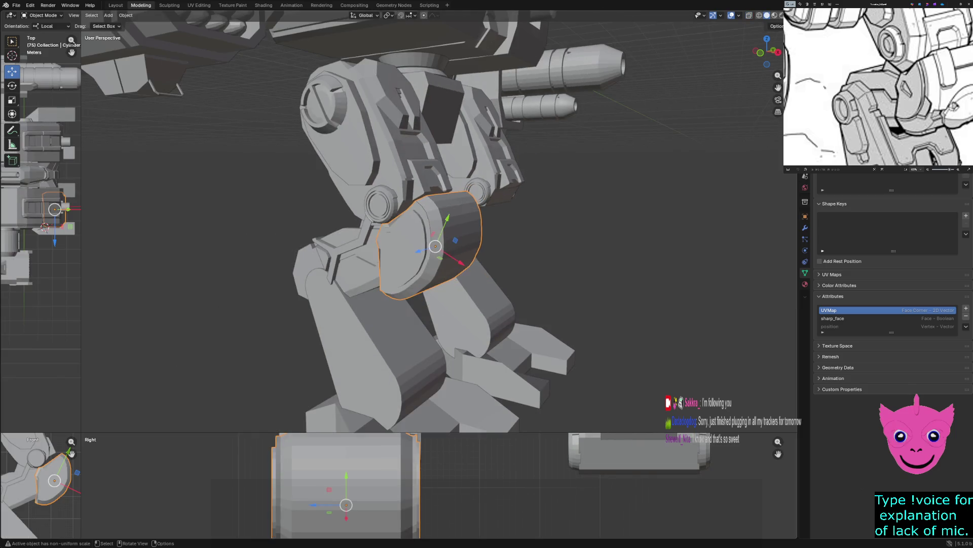
key(Tab)
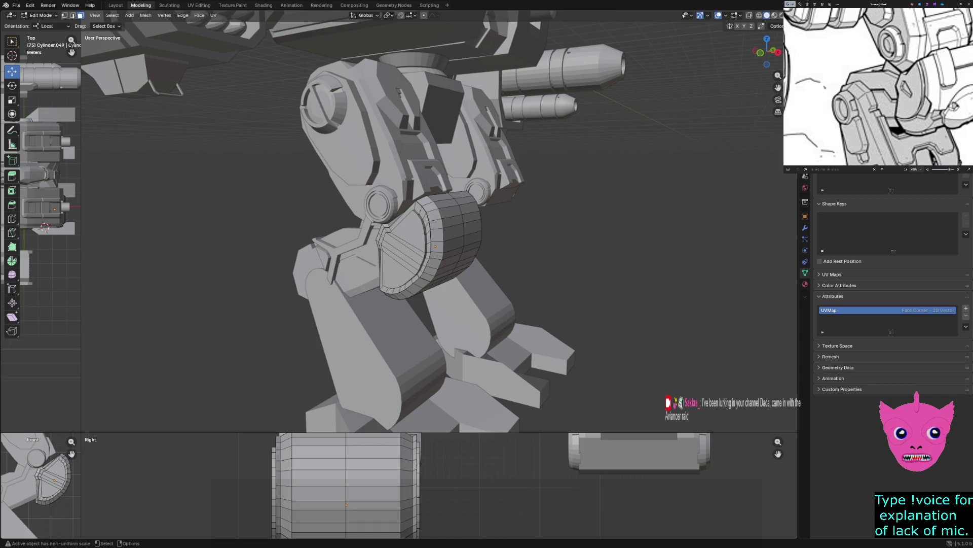
click(446, 220)
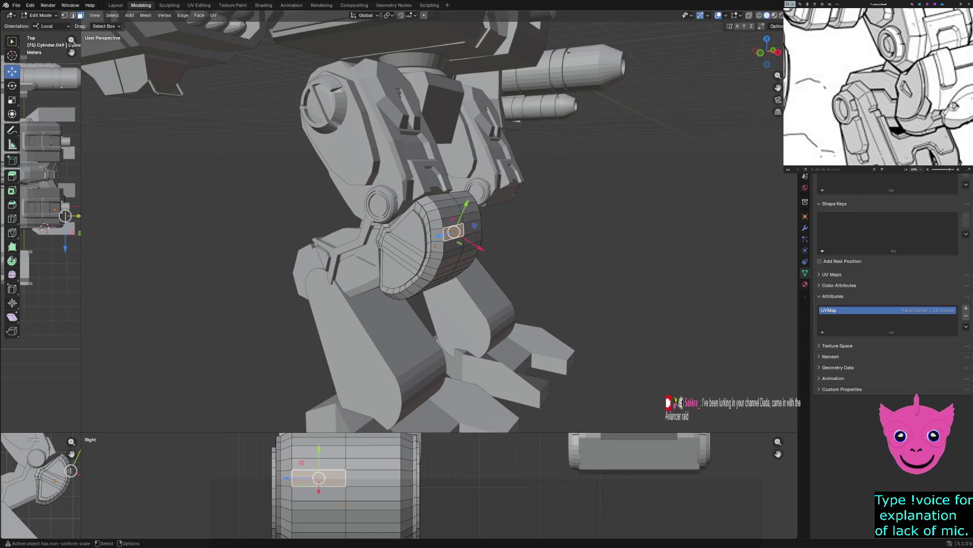
key(KP_Decimal)
scroll(459, 234, up, 3)
mouse_move(458, 234)
middle_down()
mouse_move(532, 251)
mouse_move(488, 229)
middle_up()
scroll(418, 229, down, 2)
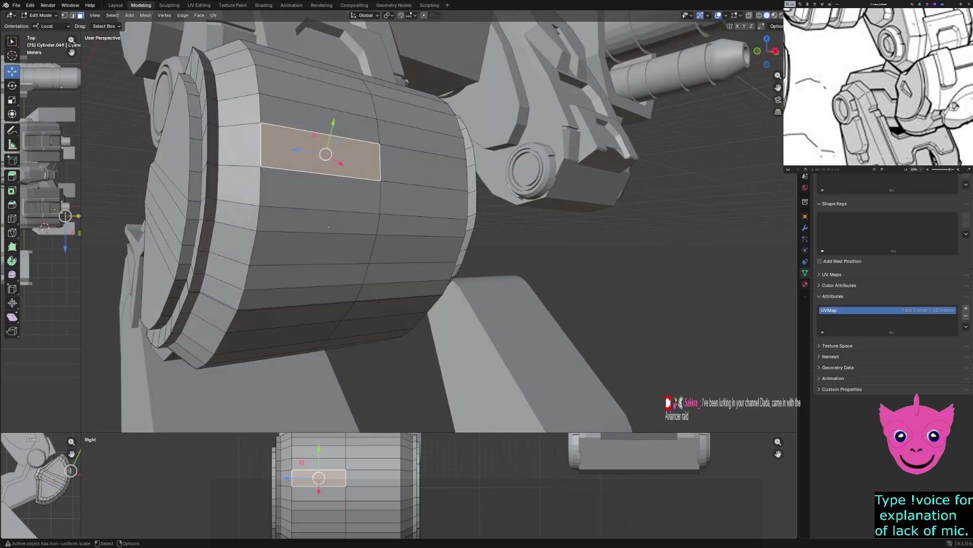
scroll(418, 228, up, 4)
scroll(418, 228, down, 2)
scroll(418, 229, down, 1)
middle_drag(357, 231, 457, 245)
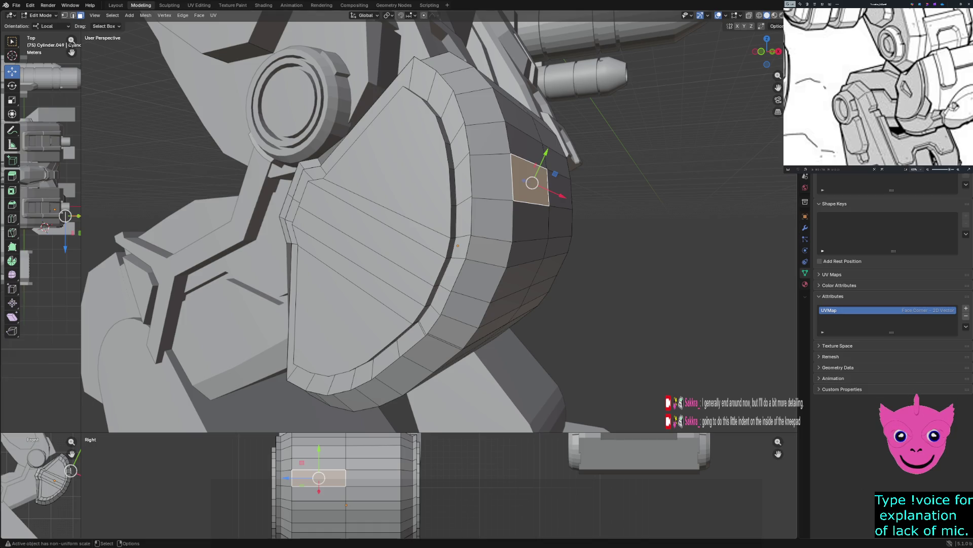
Step: Select the two long strip faces on the knee plate and check them in wireframe then solid
click(357, 255)
scroll(358, 255, up, 2)
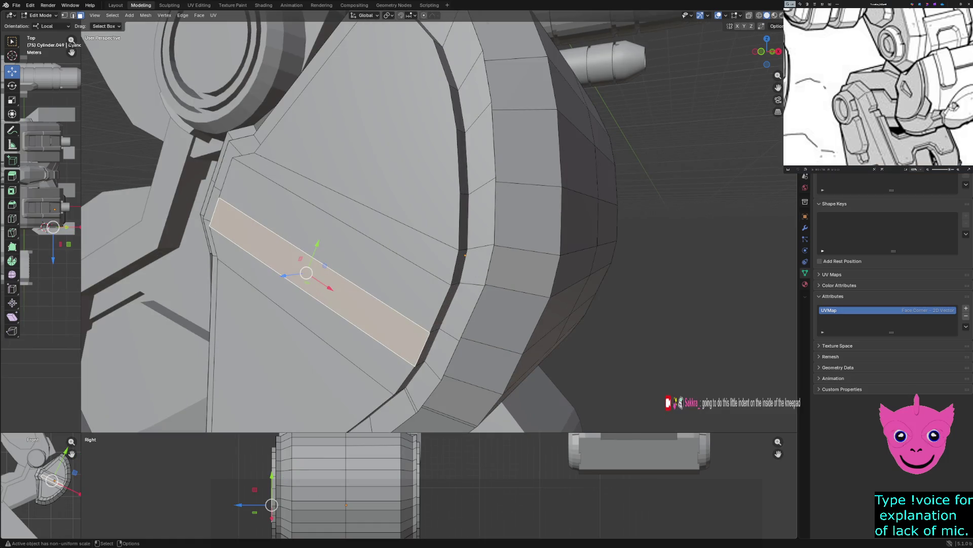
shift+click(335, 228)
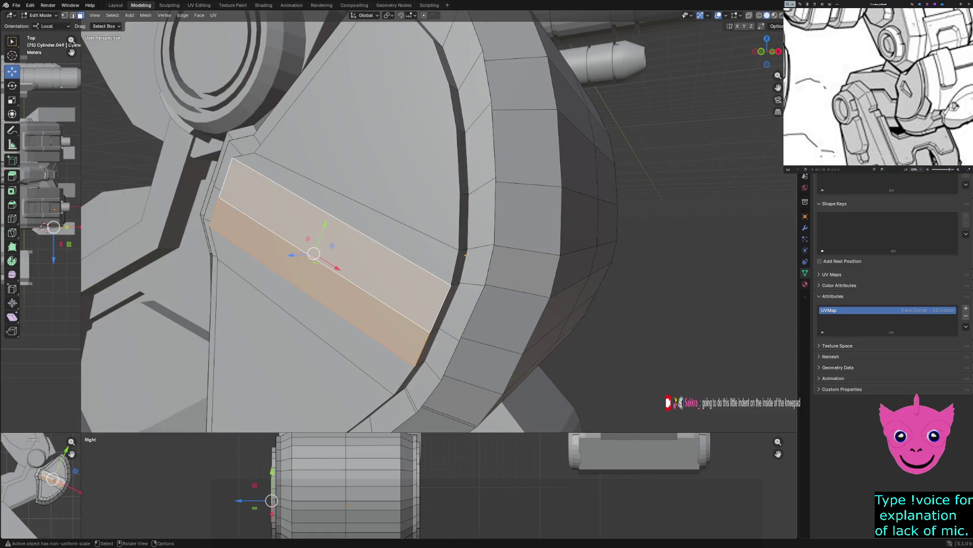
scroll(438, 221, down, 3)
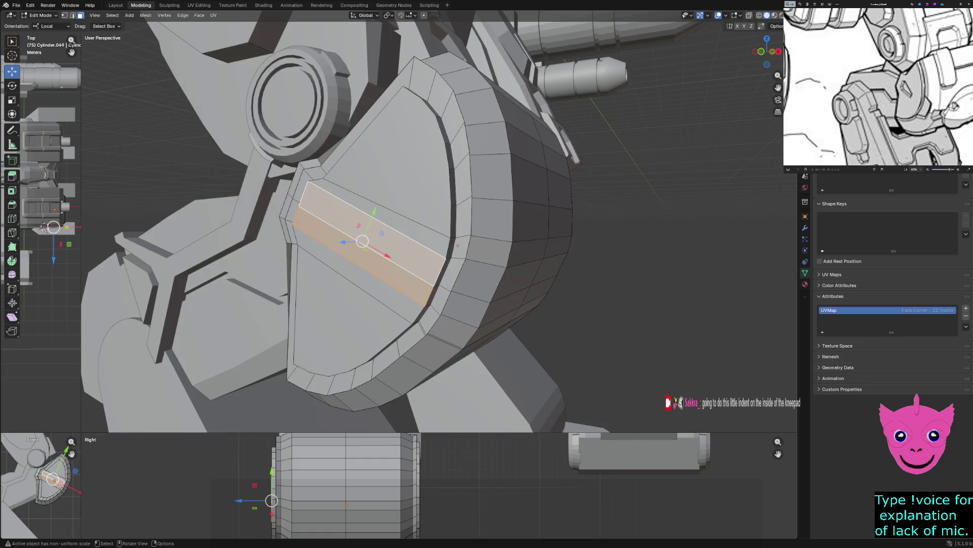
key(z)
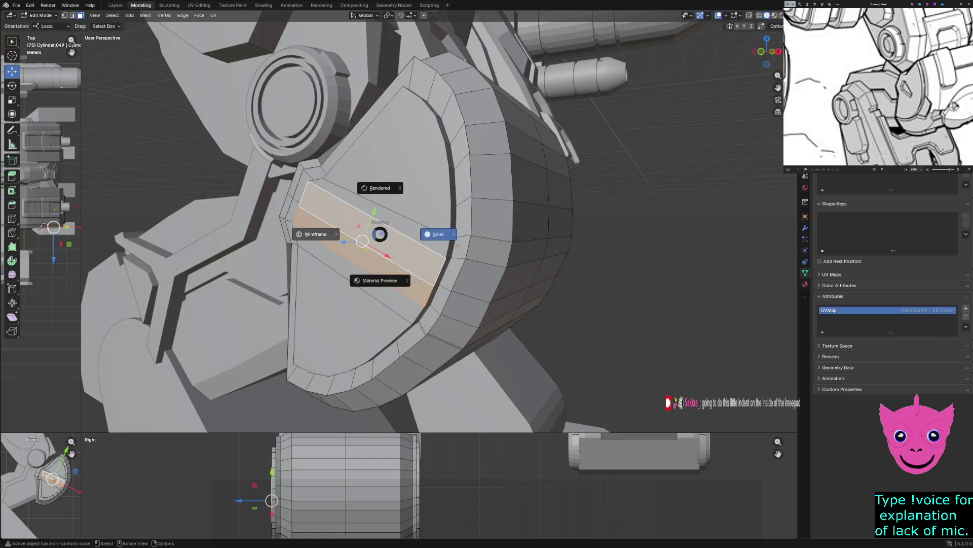
click(314, 233)
key(z)
click(396, 232)
Step: Select the plate's large upper wedge face and enlarge the Front view pane of the quad layout
middle_drag(396, 233, 487, 304)
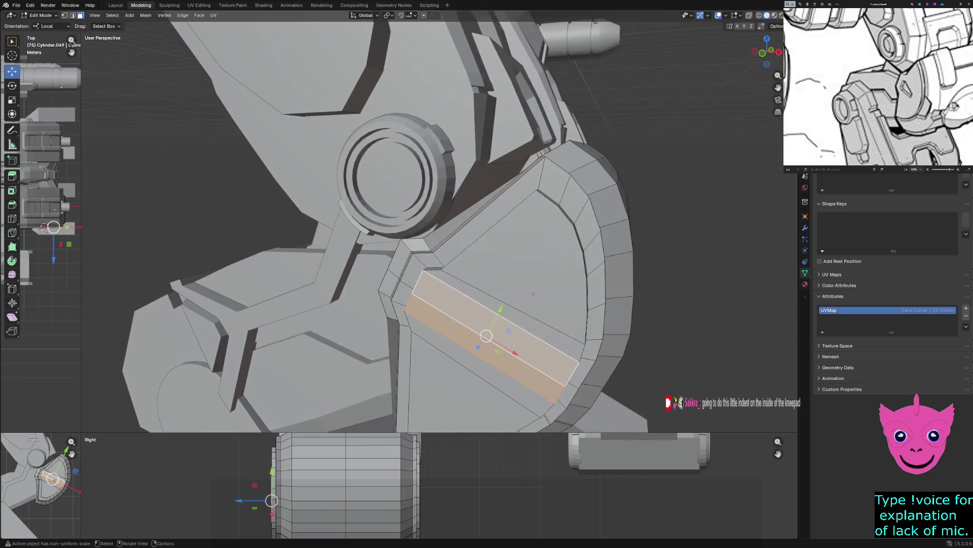
click(525, 266)
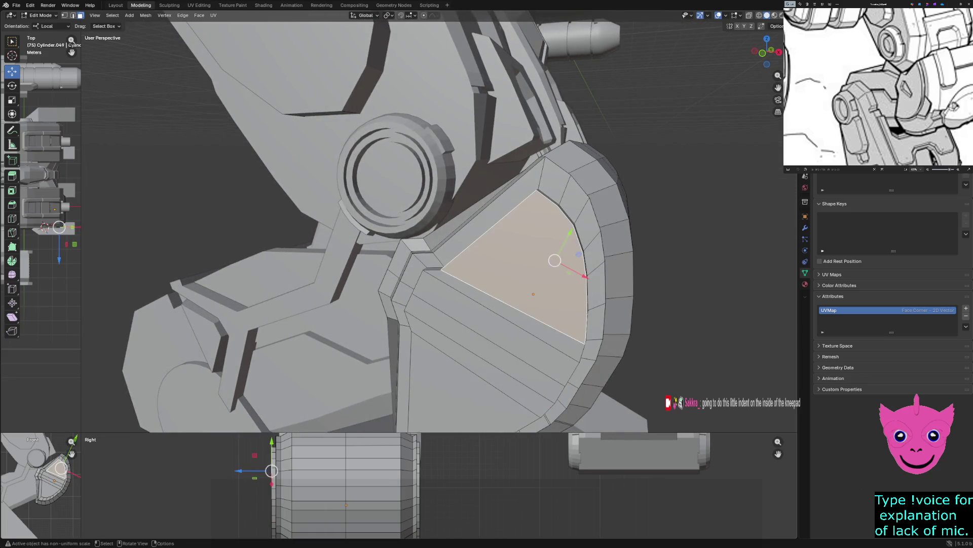
middle_drag(525, 267, 426, 252)
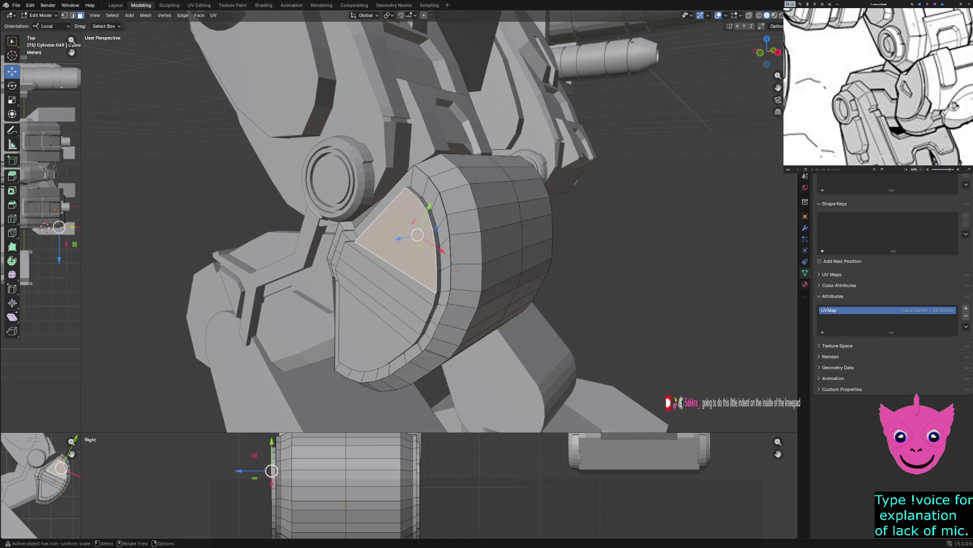
mouse_move(84, 431)
mouse_down()
mouse_move(166, 352)
mouse_move(461, 124)
mouse_up()
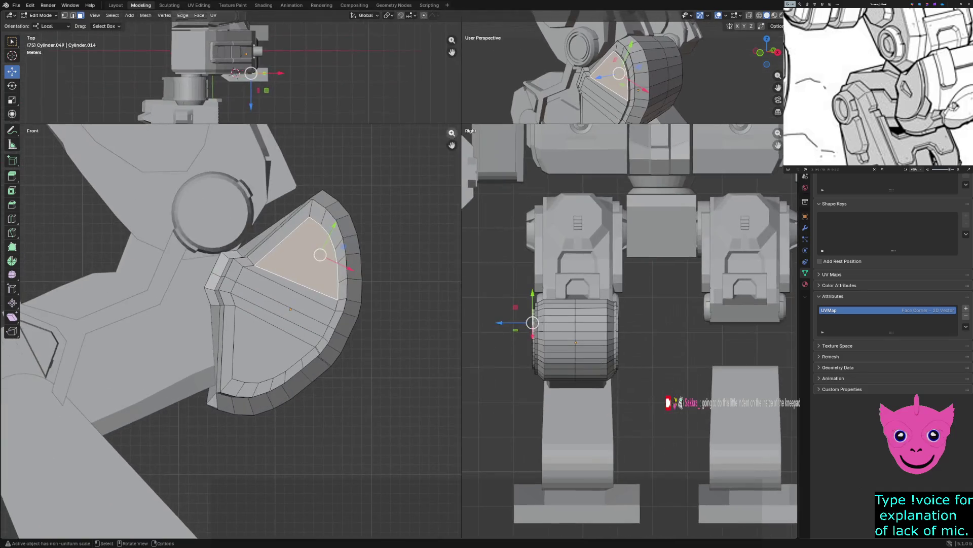
scroll(338, 272, up, 3)
Step: Switch all views to wireframe and abandon a first knife cut started at the plate's top vertex
key(z)
click(275, 270)
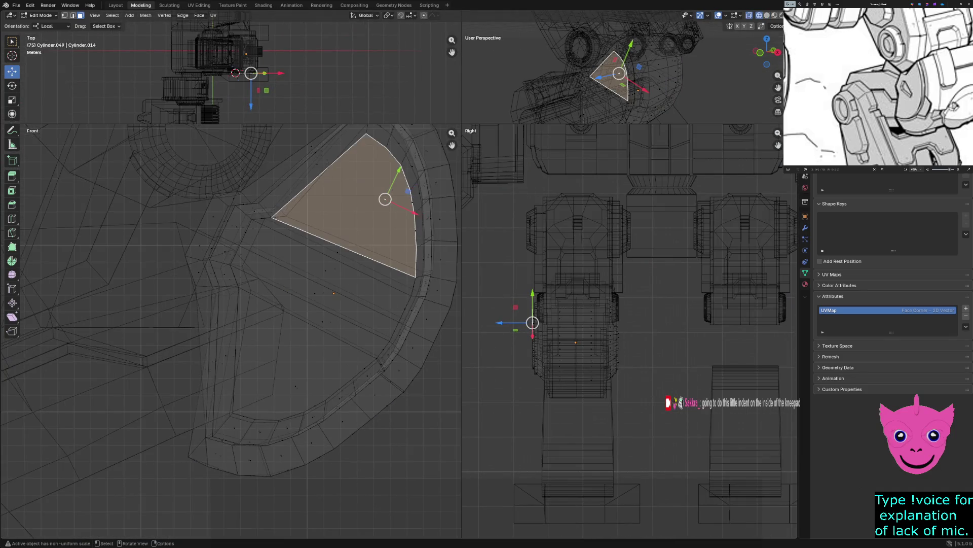
click(591, 342)
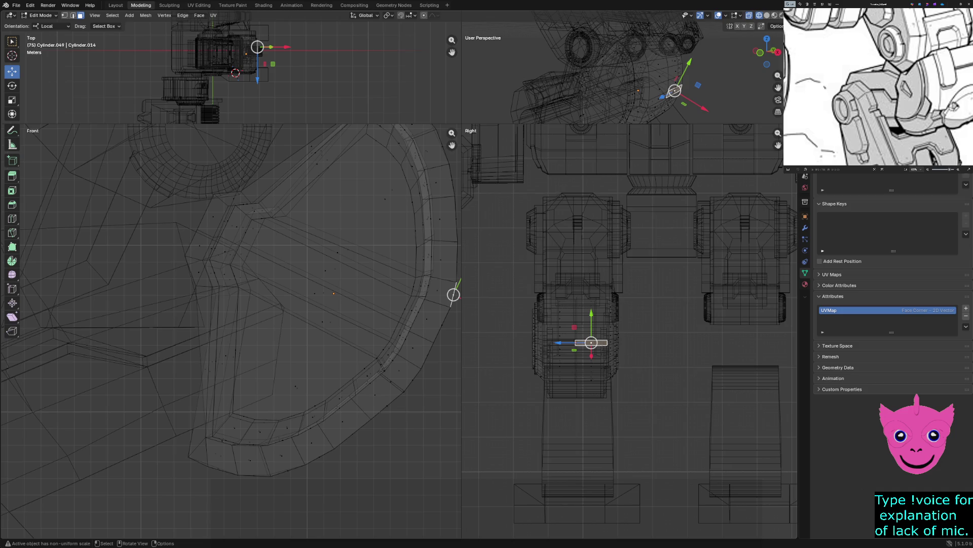
key(k)
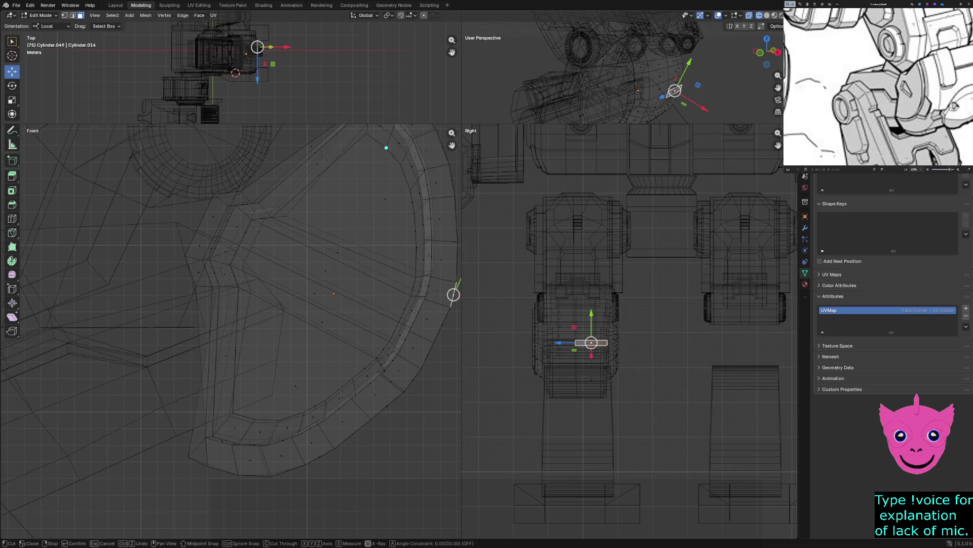
click(386, 148)
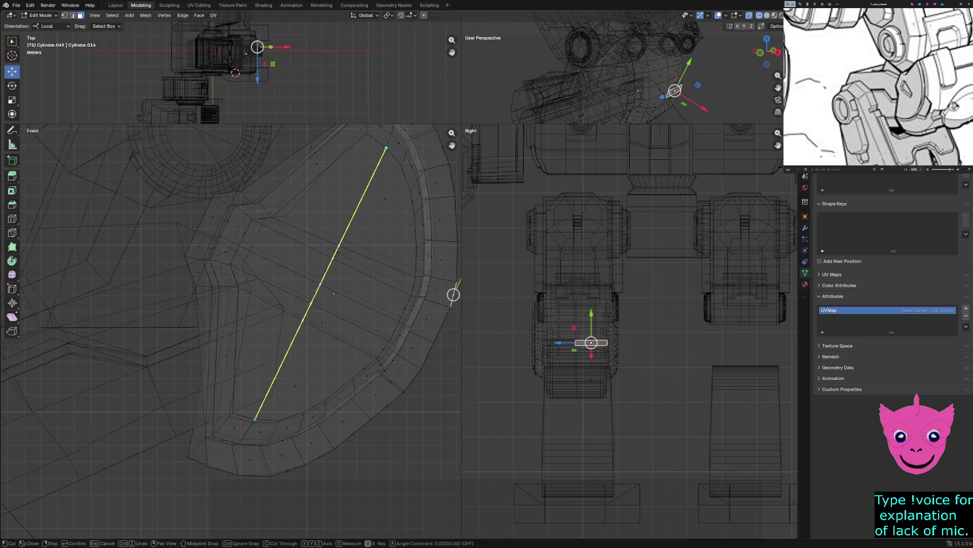
key(Return)
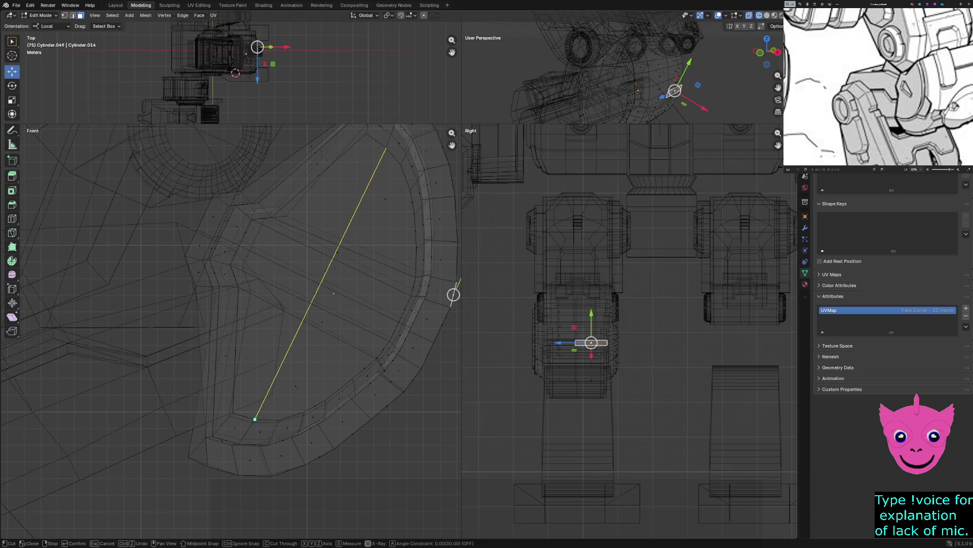
key(Escape)
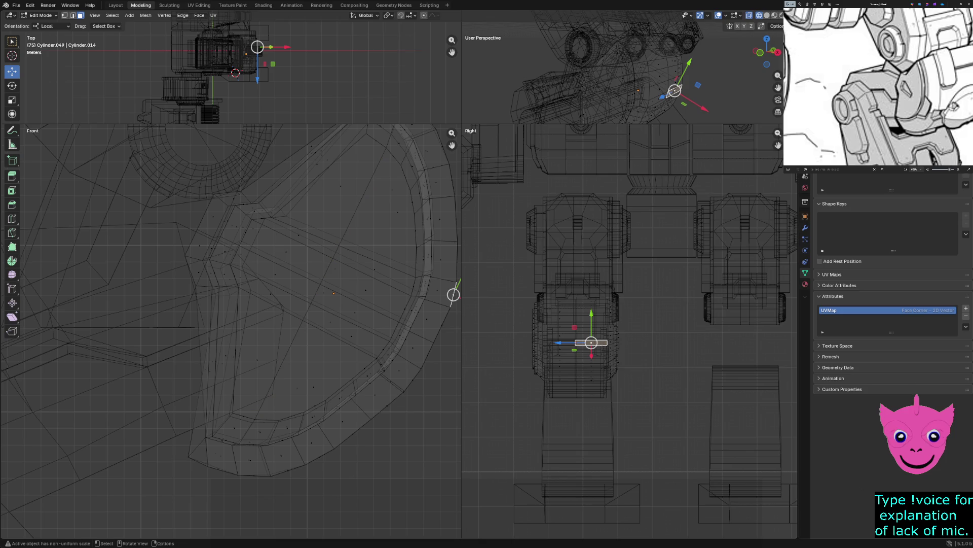
Step: Knife-cut a diagonal edge from the plate's top vertex to its lower rim, then return to solid shading
key(k)
click(261, 412)
key(e)
click(387, 148)
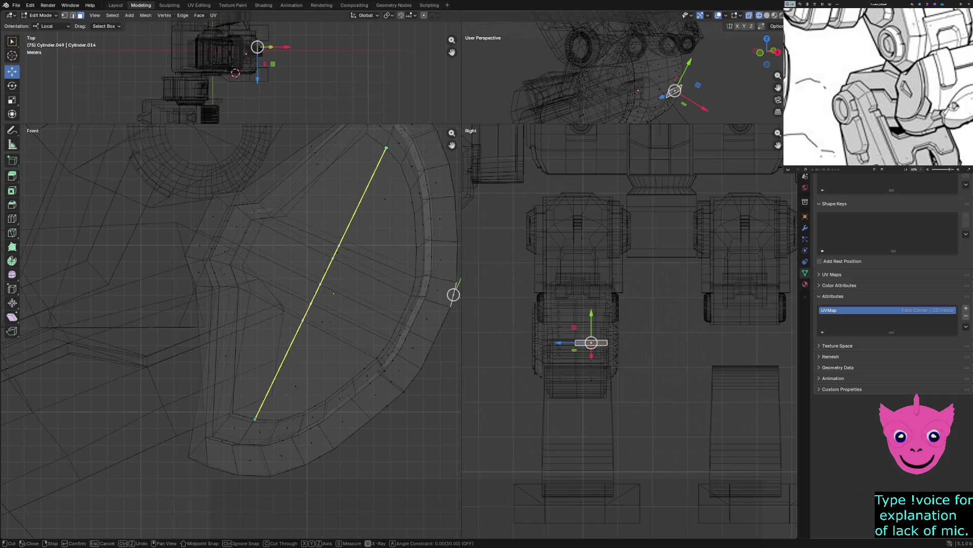
click(255, 419)
key(Return)
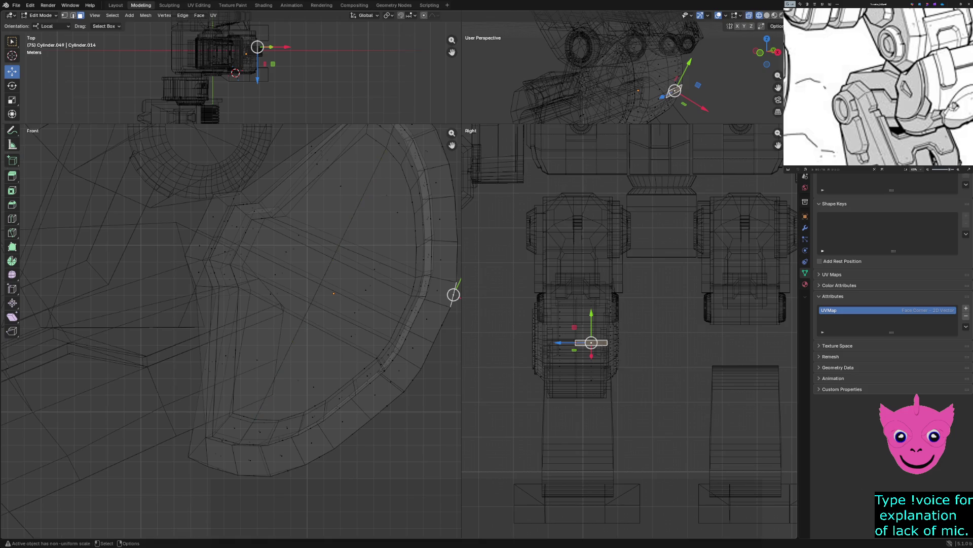
key(z)
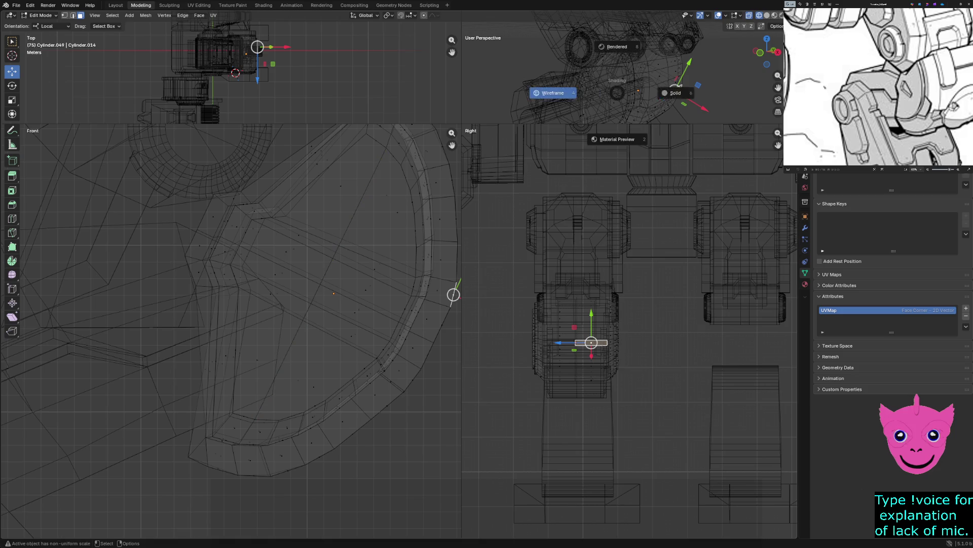
click(618, 140)
mouse_move(593, 106)
middle_down()
mouse_move(548, 85)
mouse_move(632, 70)
mouse_move(601, 76)
middle_up()
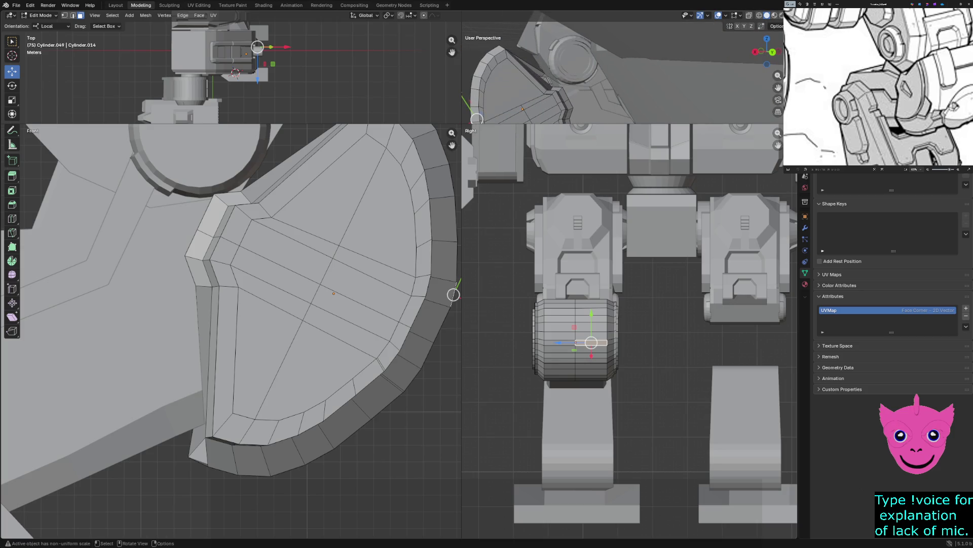
Step: Try several knife-cut start points on the knee pad from different angles, cancelling each one
key(k)
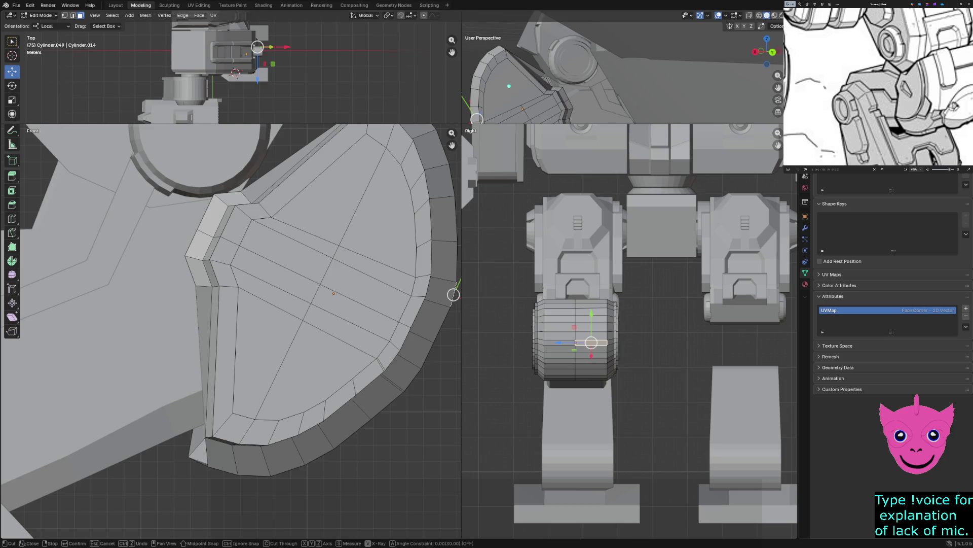
click(499, 65)
click(521, 105)
key(Return)
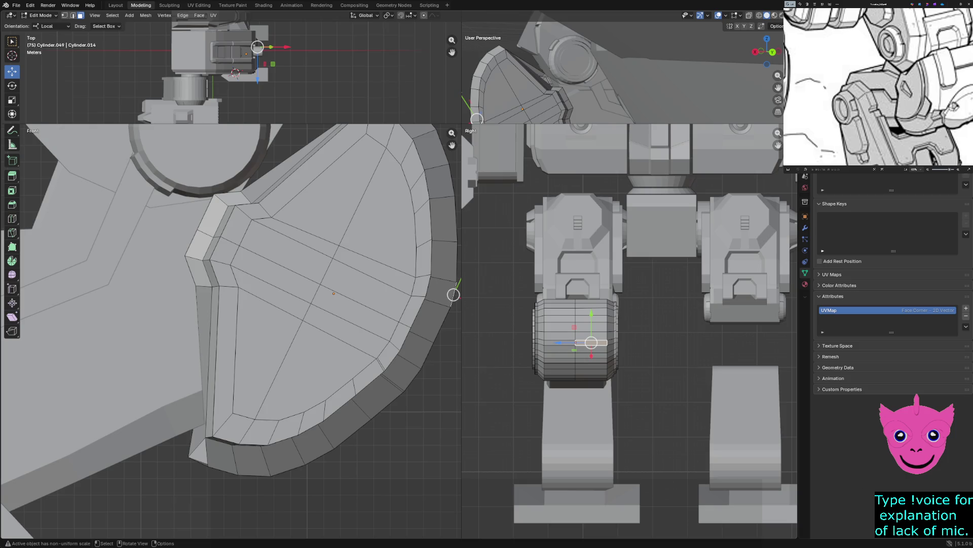
middle_drag(624, 69, 578, 76)
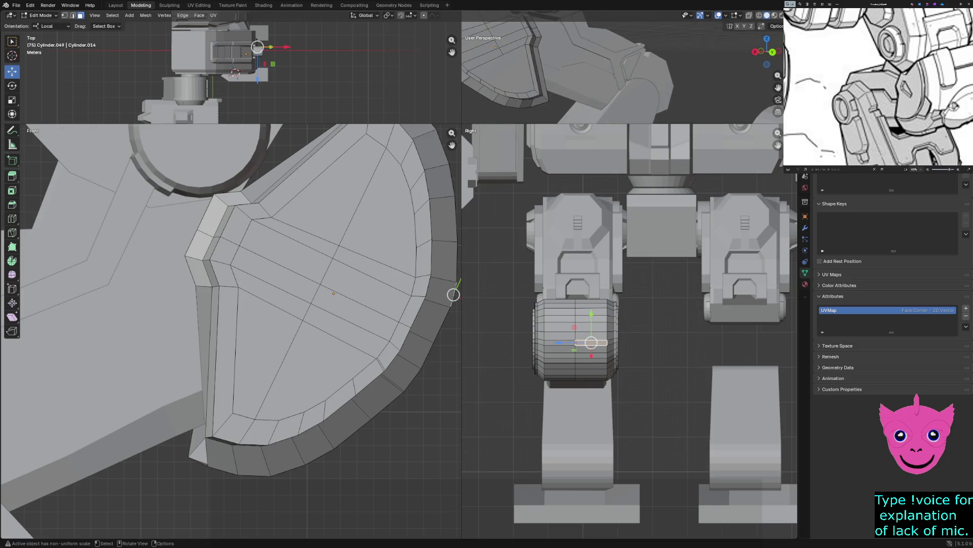
key(k)
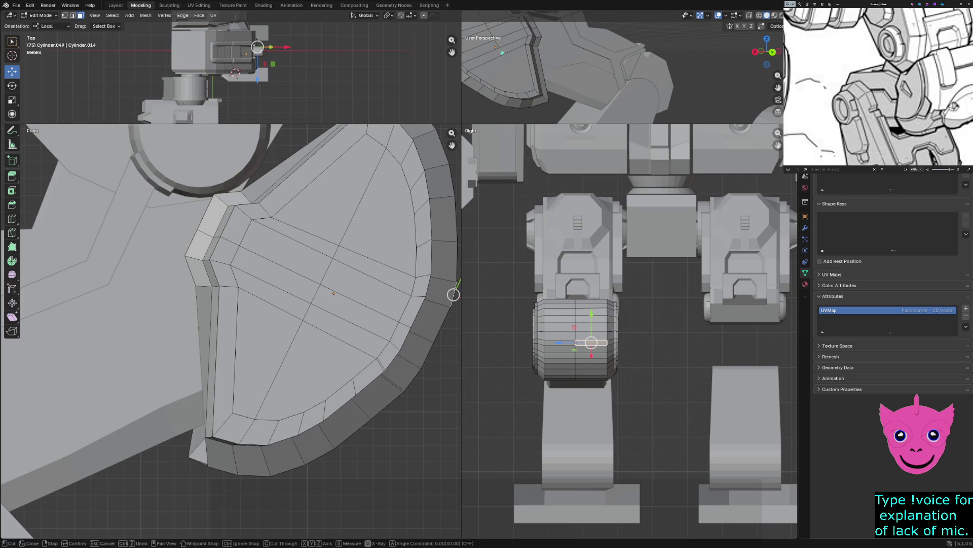
click(502, 54)
key(Return)
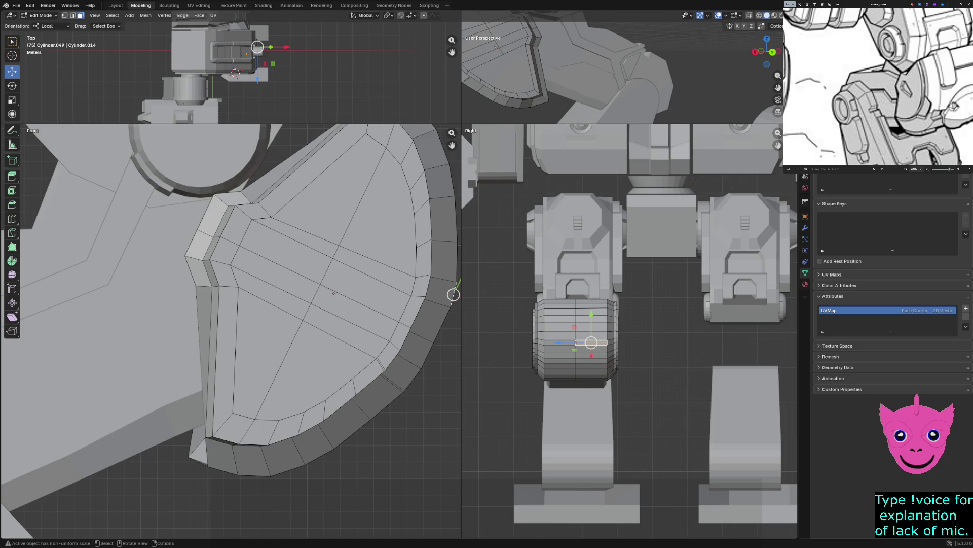
middle_drag(609, 68, 578, 76)
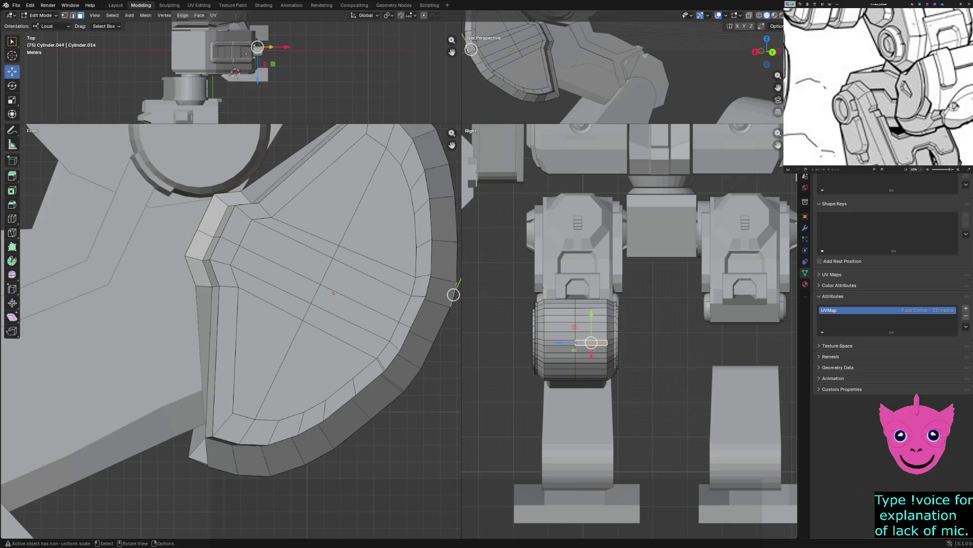
key(k)
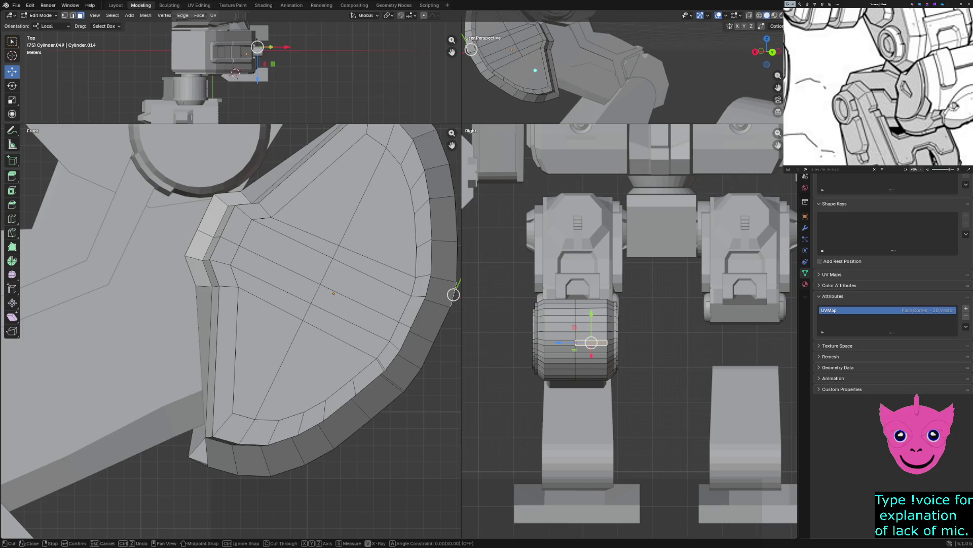
click(523, 57)
key(ctrl+z)
key(Escape)
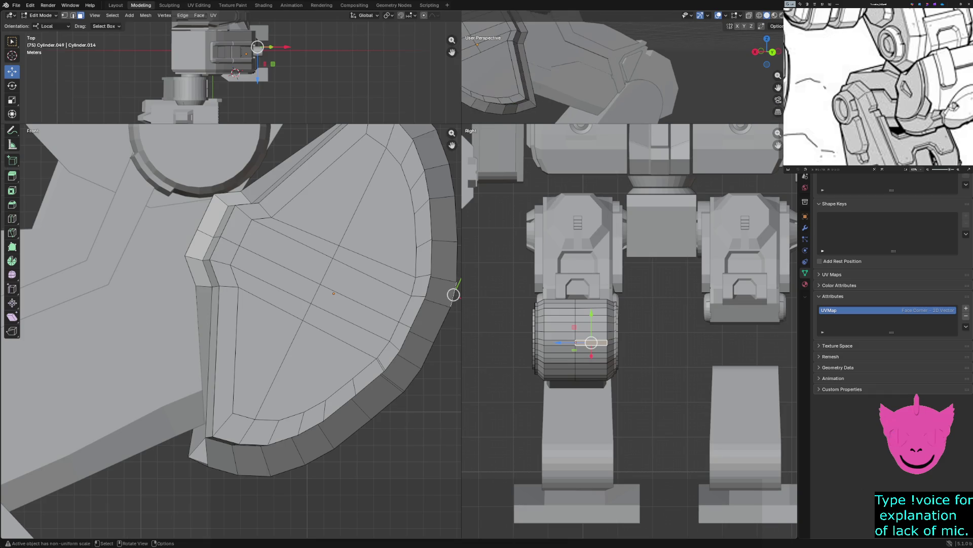
mouse_move(540, 90)
middle_down()
mouse_move(525, 90)
mouse_move(579, 90)
middle_up()
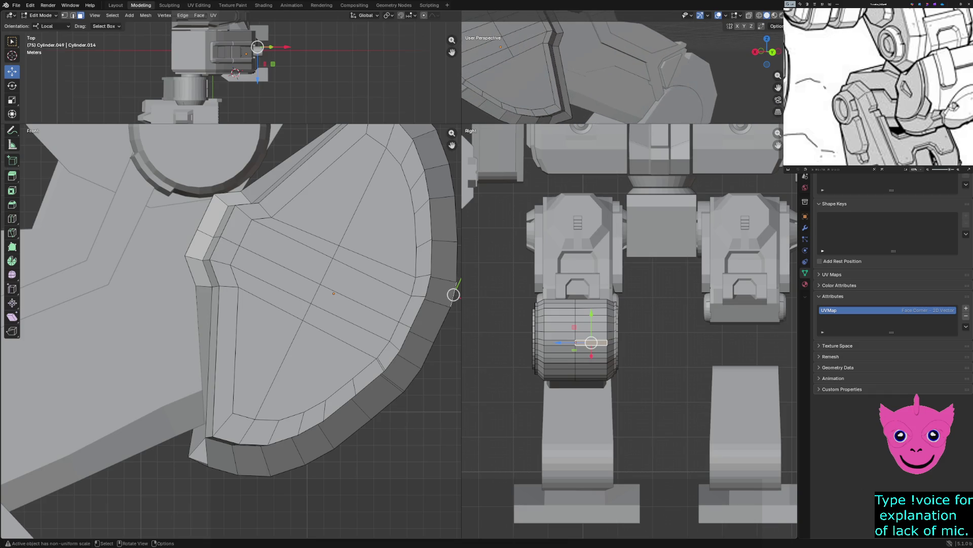
key(k)
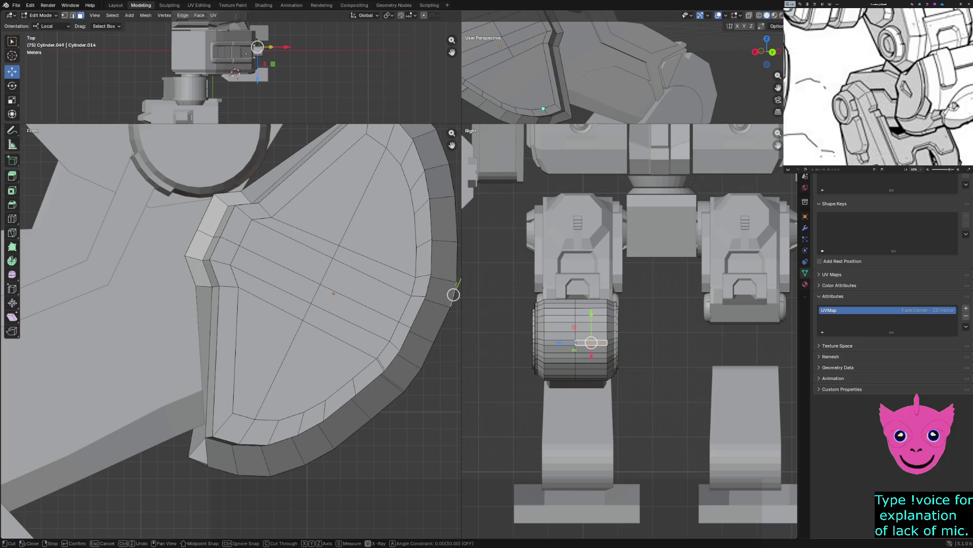
middle_drag(543, 108, 524, 114)
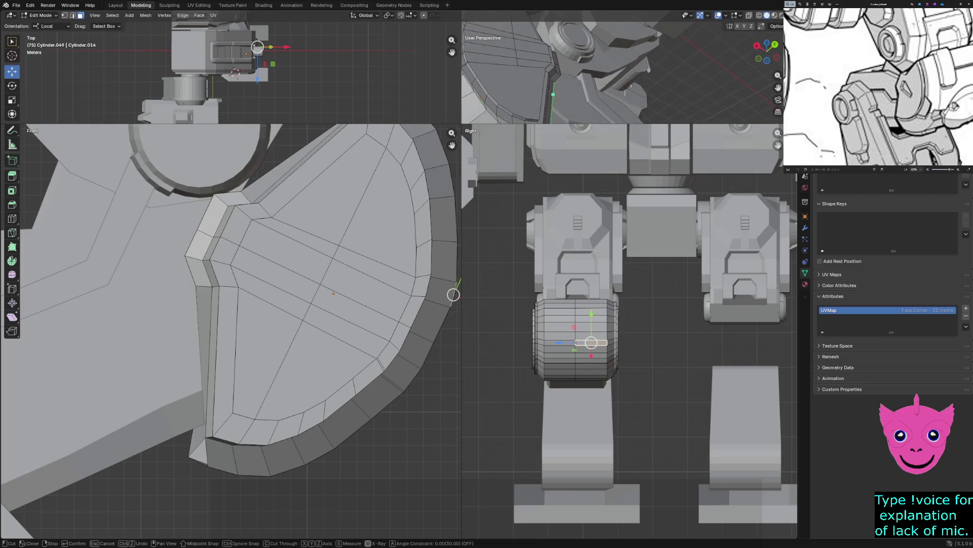
click(527, 120)
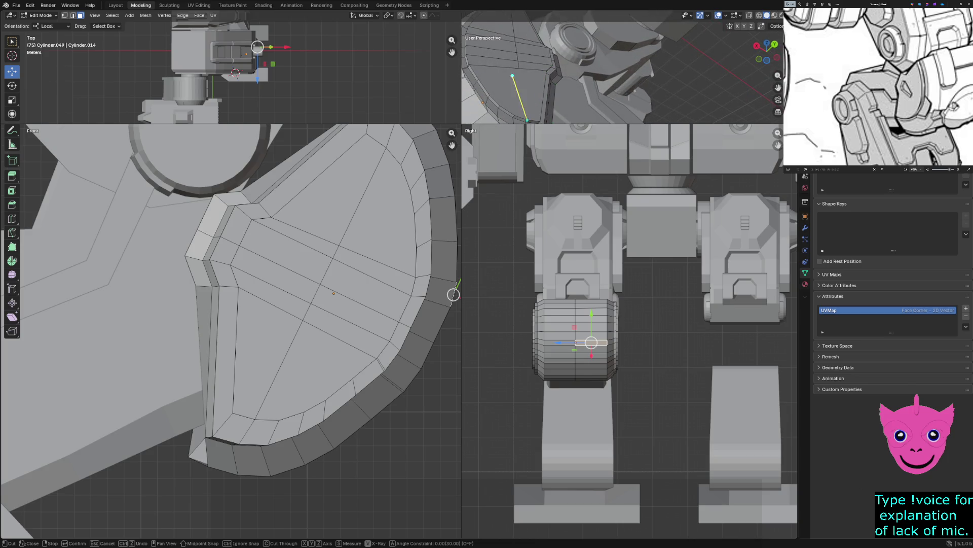
key(Return)
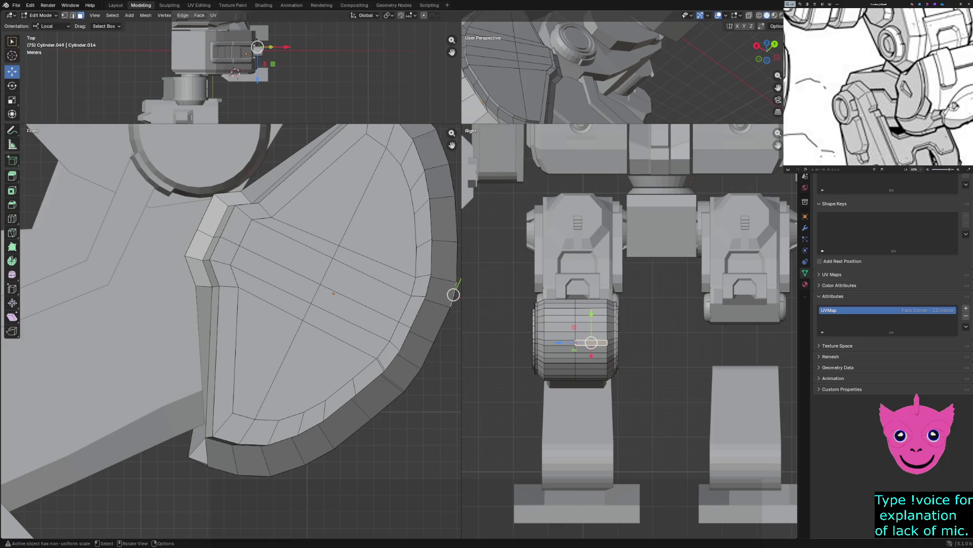
middle_drag(620, 69, 578, 73)
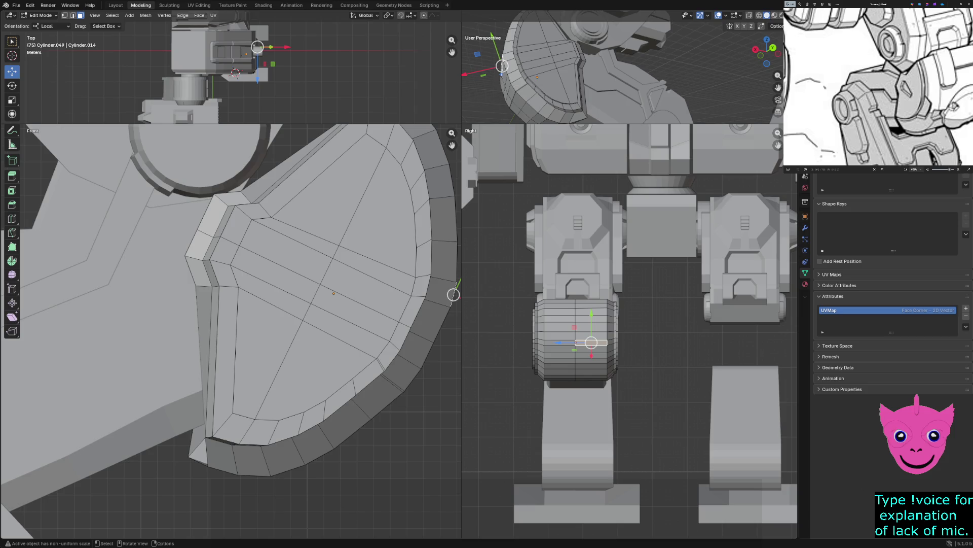
scroll(454, 294, up, 1)
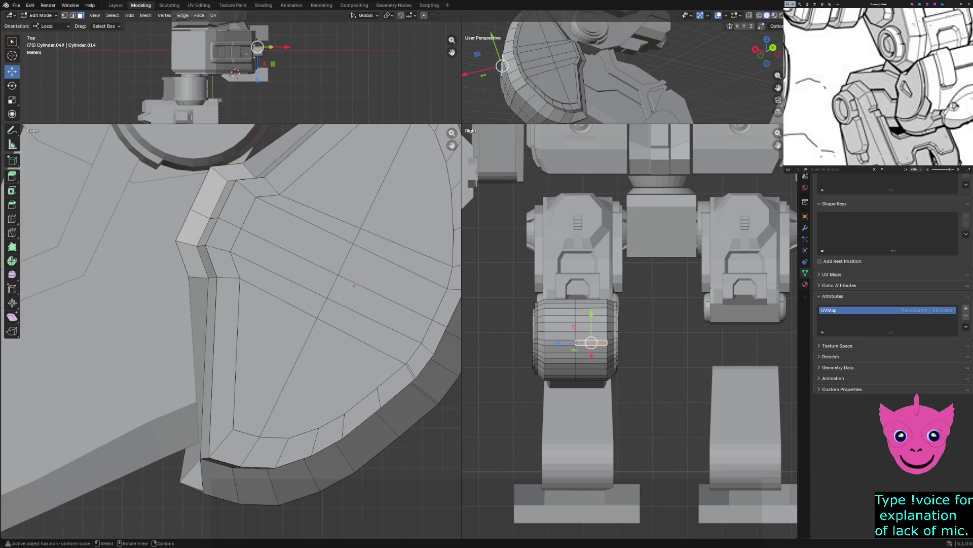
scroll(231, 331, down, 4)
scroll(232, 331, up, 5)
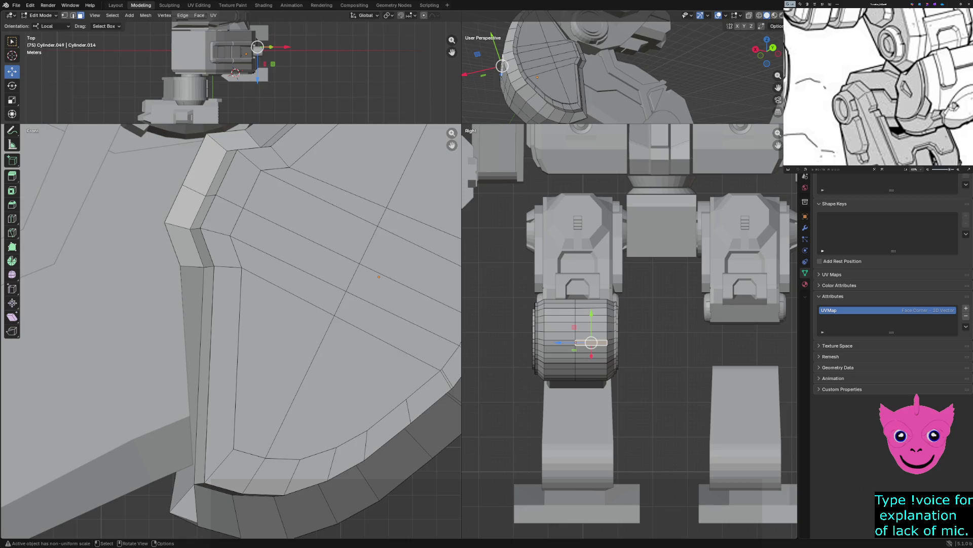
Step: Knife-cut the first line across the knee pad face, redoing its misplaced start point
key(k)
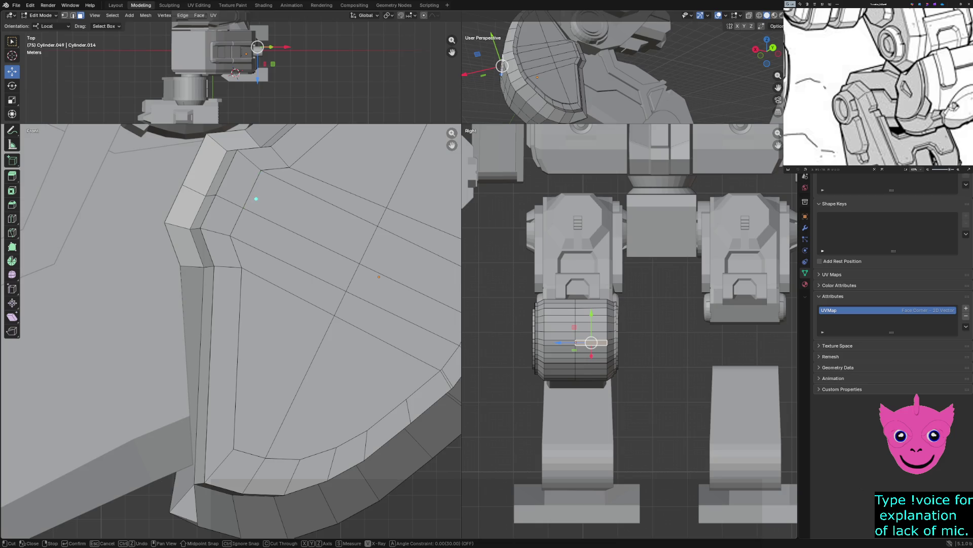
click(259, 173)
right_click(248, 196)
click(260, 174)
right_click(247, 196)
click(249, 195)
click(369, 247)
key(Return)
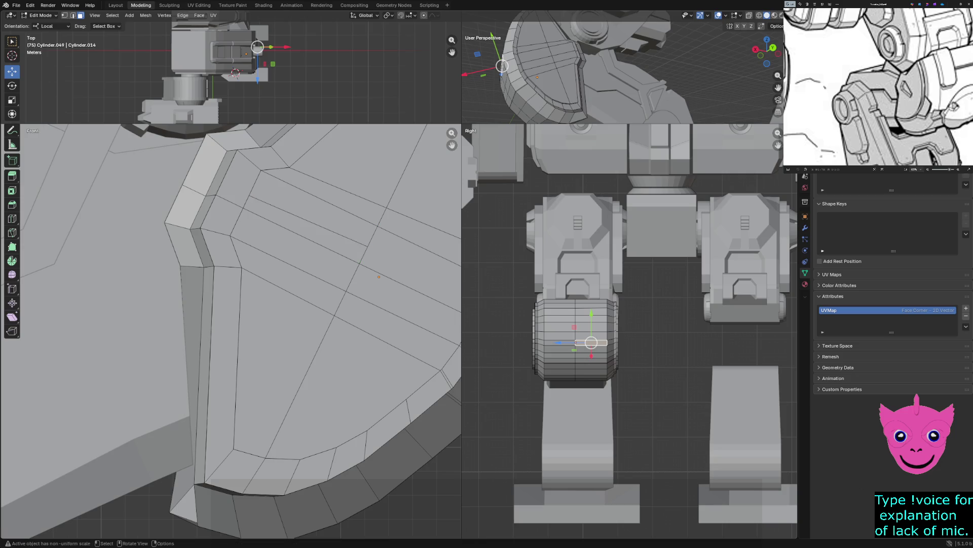
Step: Knife-cut a parallel line below it and begin placing the next cut on the pad
key(k)
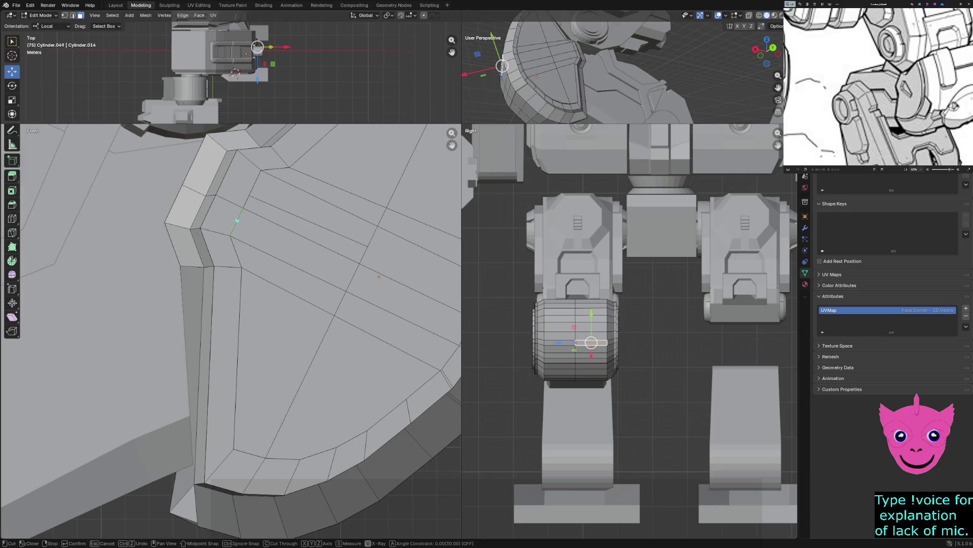
click(236, 220)
click(354, 278)
key(Return)
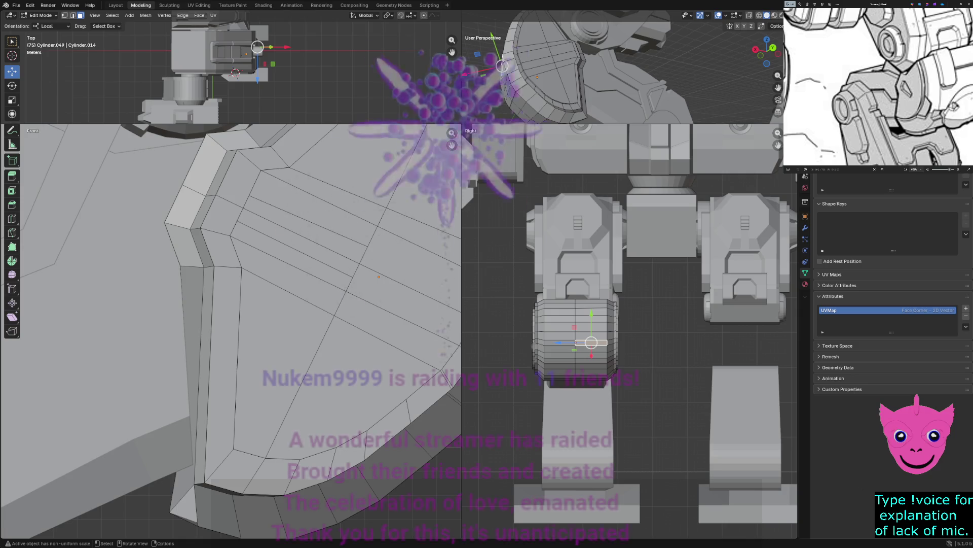
key(k)
click(259, 277)
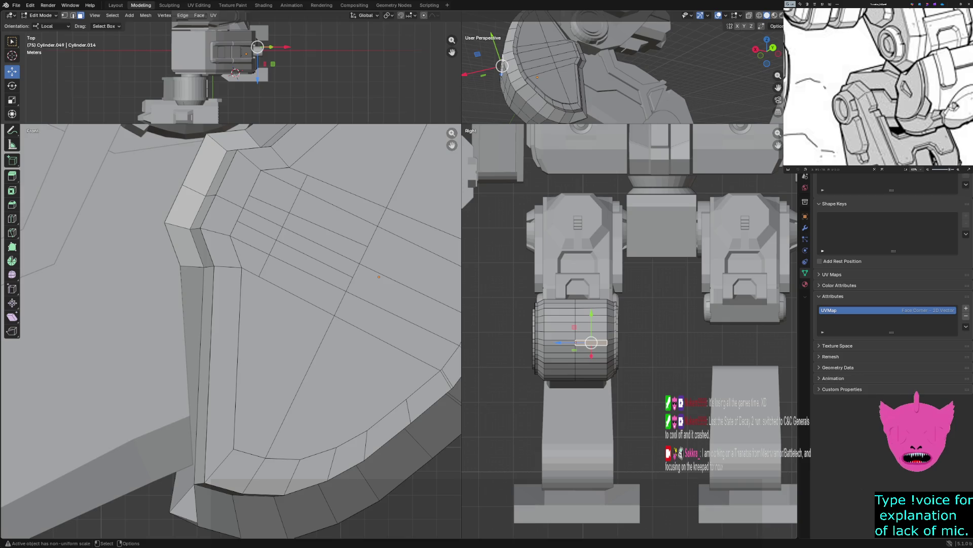
scroll(289, 358, down, 3)
Step: Enlarge the perspective view, leave Edit Mode, and orbit around the whole mech to check the knee pad
click(288, 358)
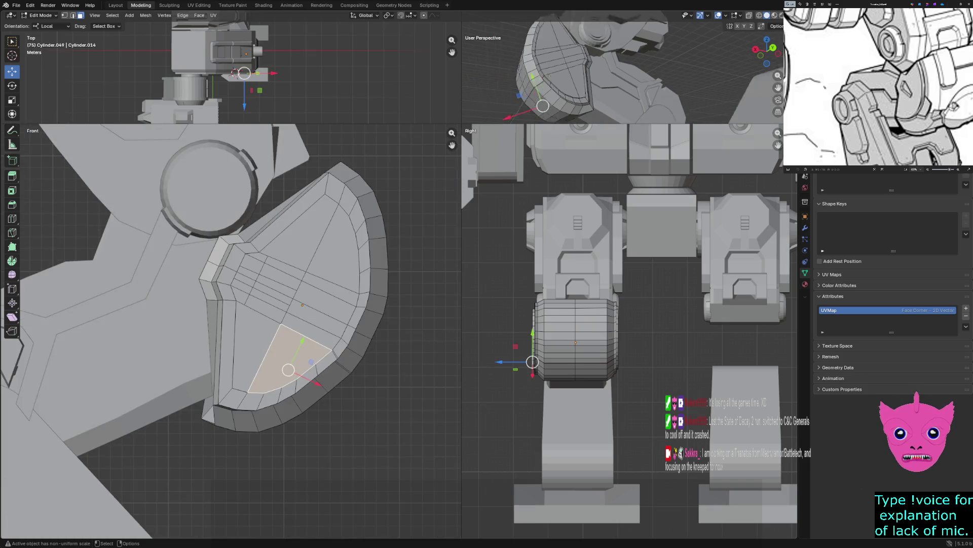
drag(462, 124, 86, 371)
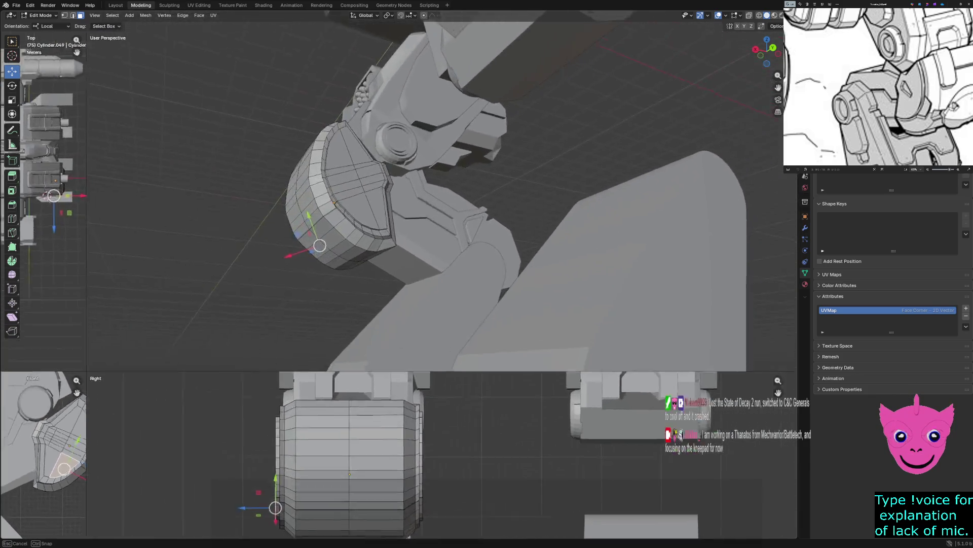
scroll(368, 191, down, 5)
mouse_move(369, 190)
middle_down()
mouse_move(368, 63)
mouse_move(381, 56)
mouse_move(385, 87)
middle_up()
key(Tab)
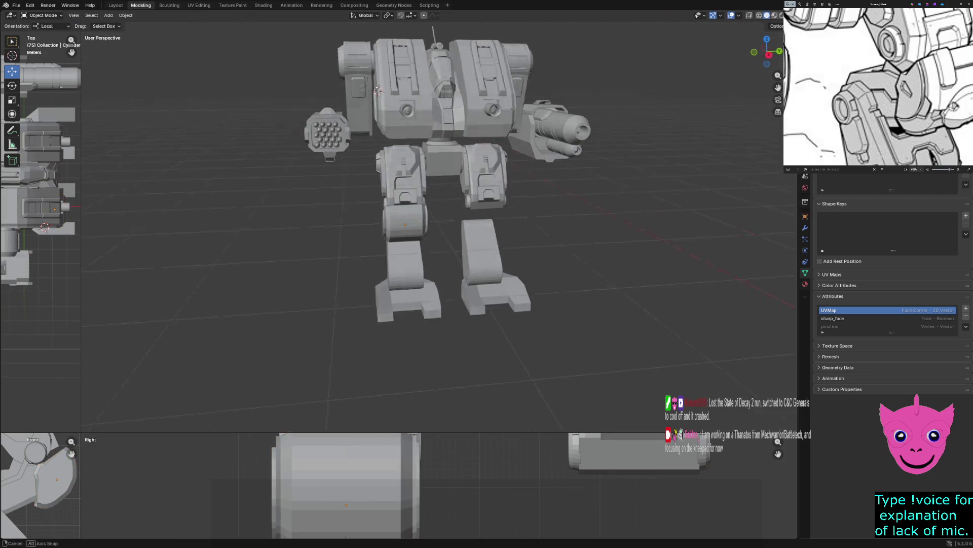
mouse_move(419, 41)
middle_down()
mouse_move(326, 54)
mouse_move(332, 59)
middle_up()
scroll(519, 223, up, 2)
scroll(520, 224, up, 2)
scroll(519, 223, up, 2)
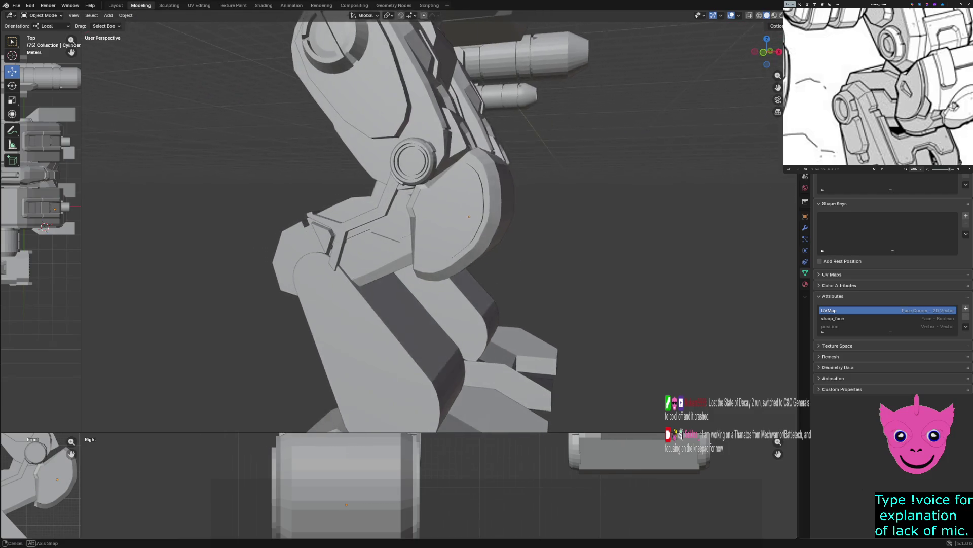
scroll(519, 224, up, 1)
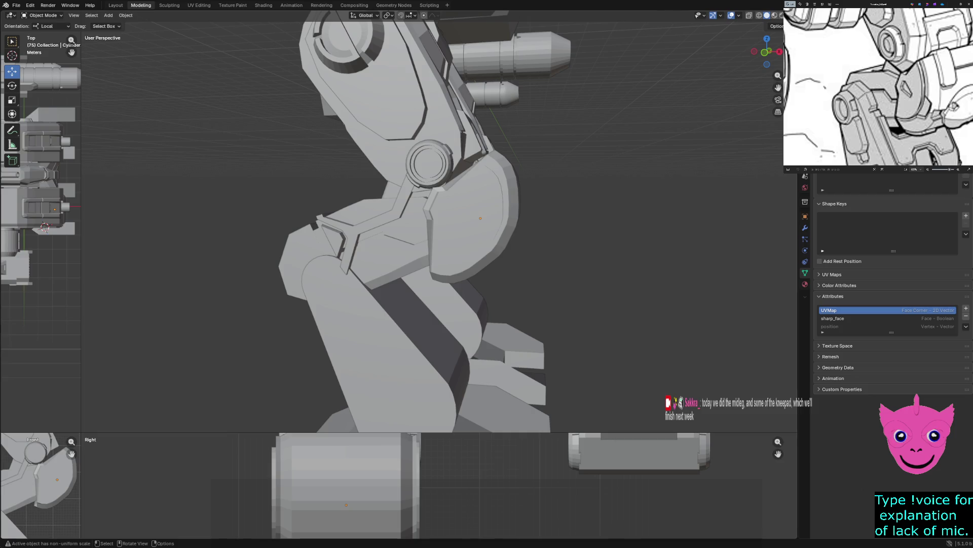
scroll(399, 221, down, 3)
scroll(399, 220, down, 3)
scroll(399, 221, down, 2)
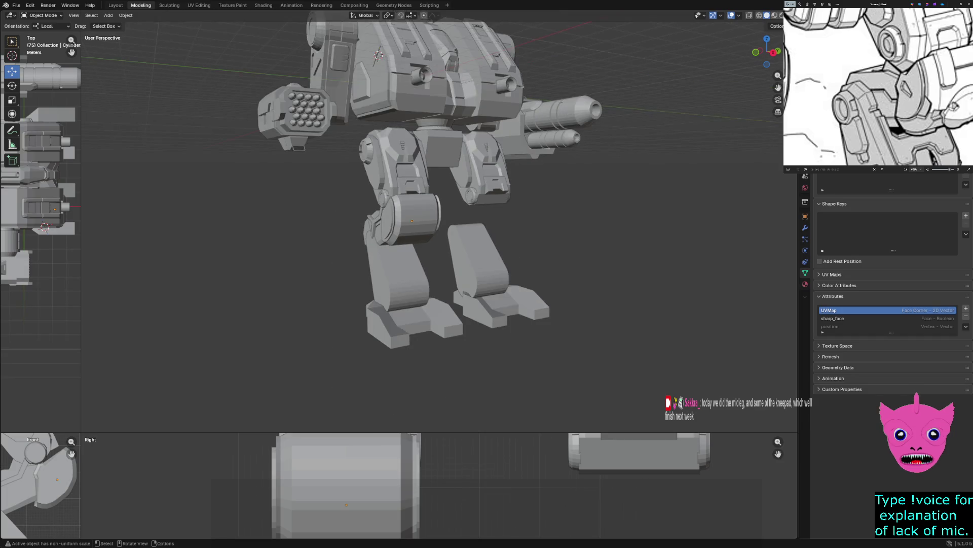
mouse_move(399, 221)
middle_down()
mouse_move(415, 221)
mouse_move(377, 220)
middle_up()
scroll(399, 221, up, 2)
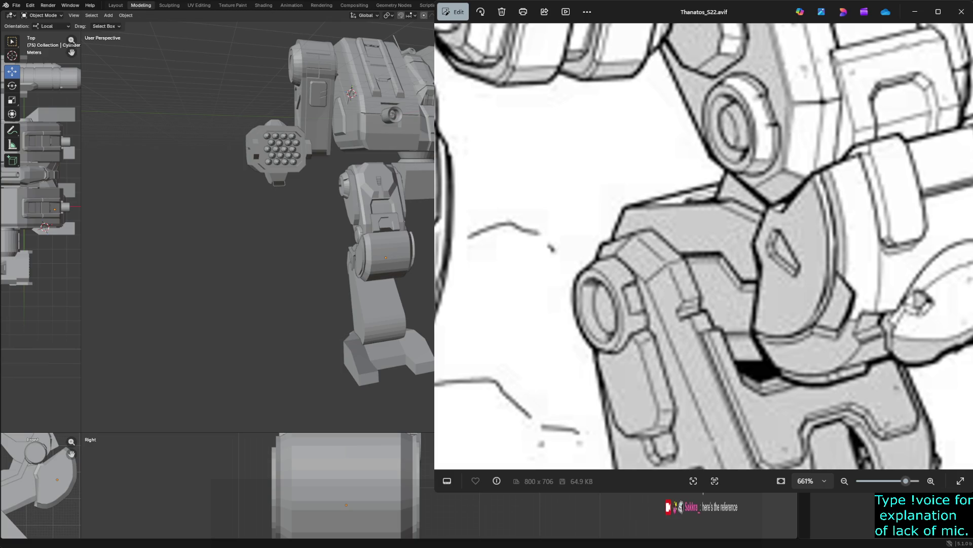
scroll(743, 312, down, 2)
scroll(743, 312, down, 2)
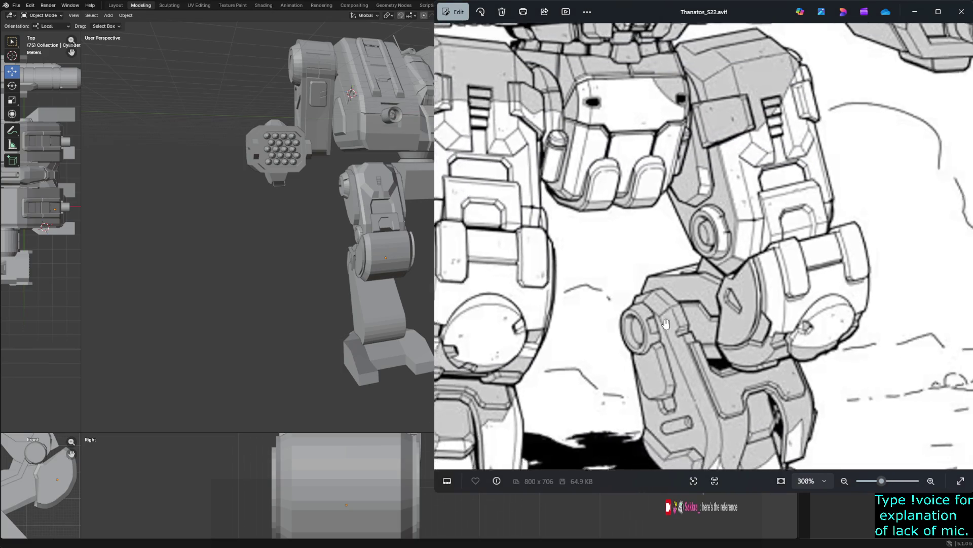
scroll(743, 312, down, 2)
scroll(743, 312, down, 1)
scroll(743, 311, down, 1)
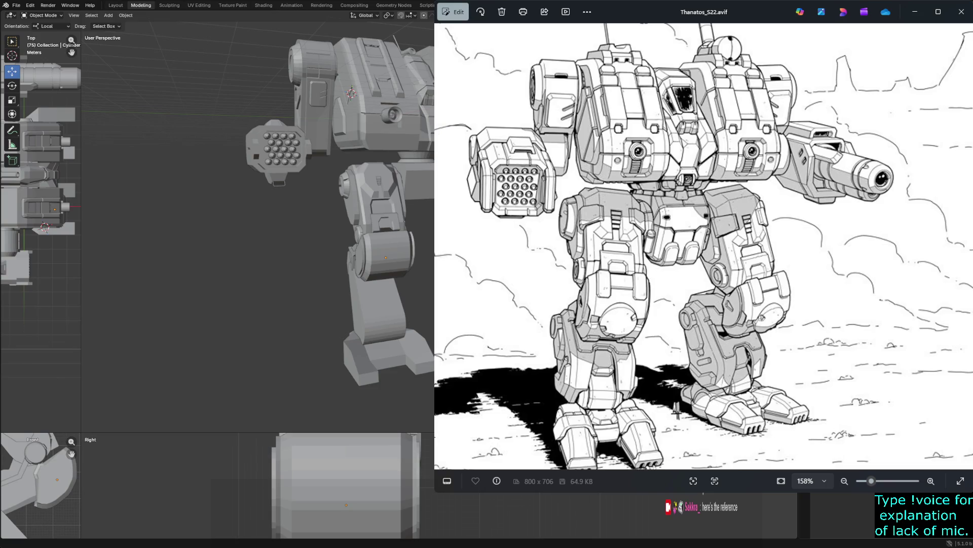
Step: Move the Photos reference window aside so the mech in Blender is uncovered
drag(608, 12, 789, 11)
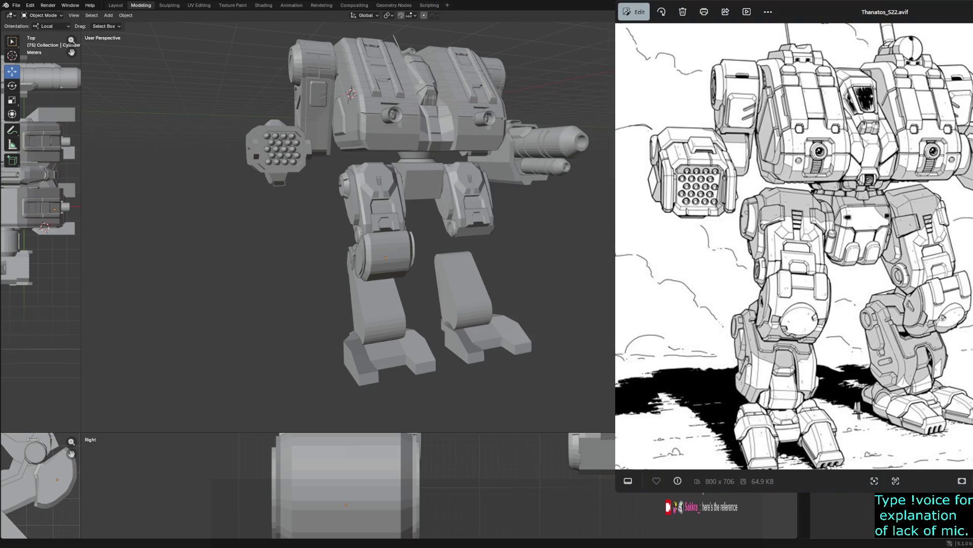
drag(858, 411, 804, 396)
scroll(804, 396, up, 2)
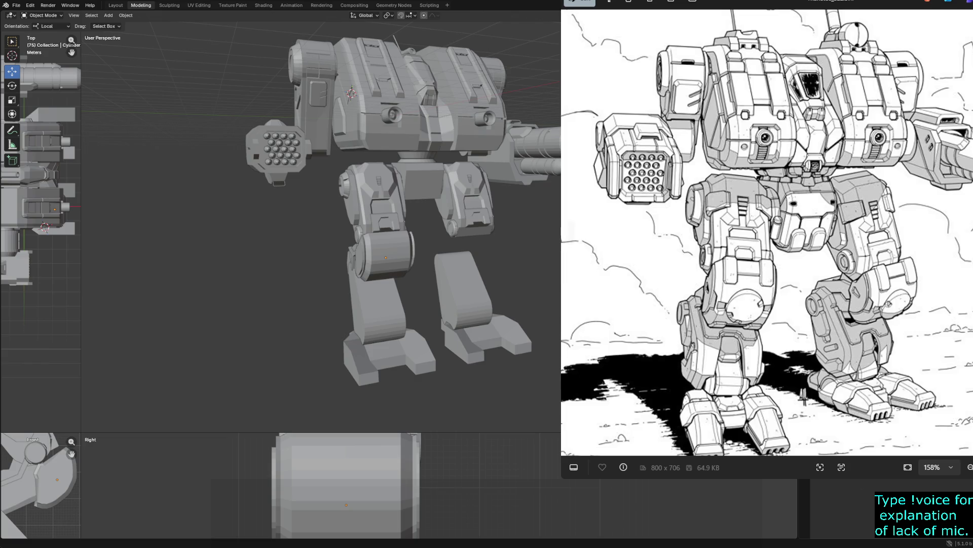
Step: Shrink the reference window, select the knee cylinder and enter Edit Mode, closing in on the armor plate
drag(563, 478, 799, 260)
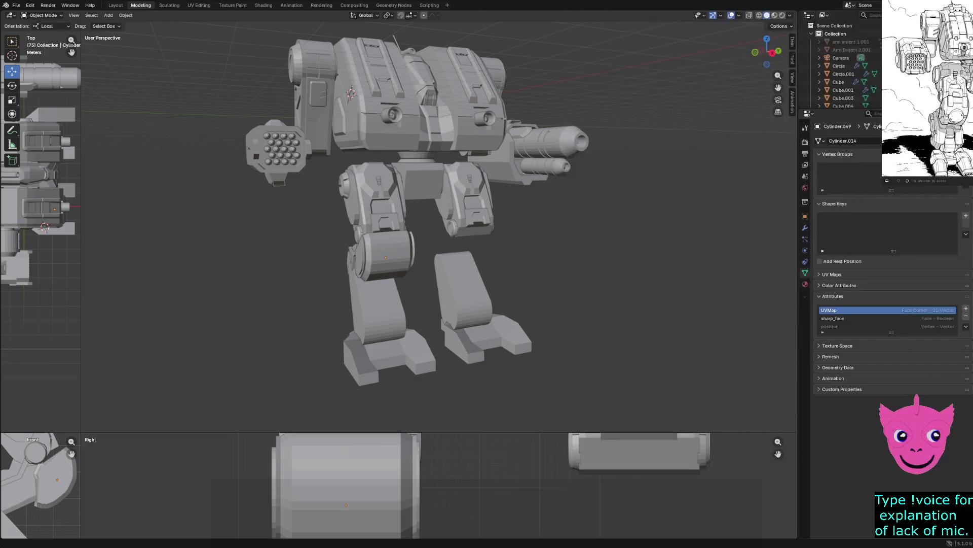
scroll(886, 152, up, 2)
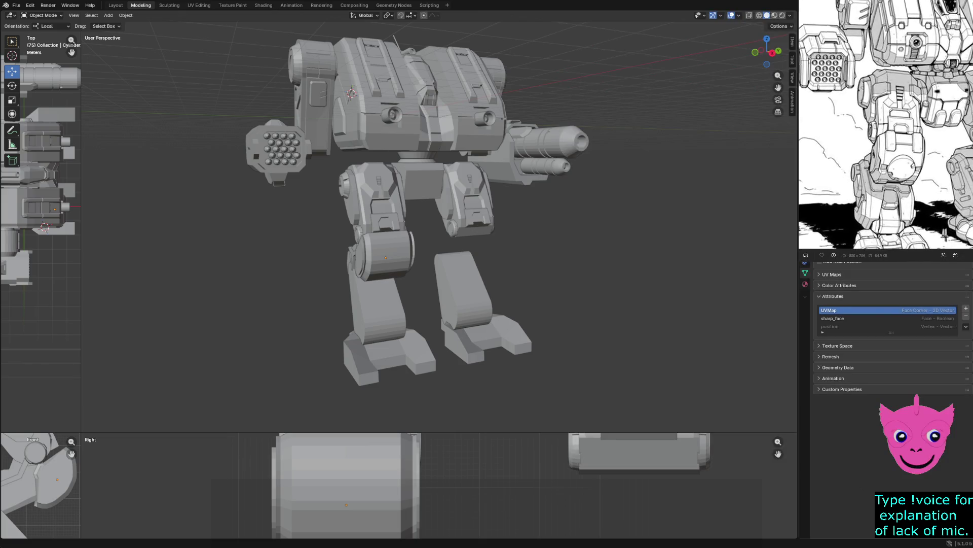
scroll(886, 152, up, 2)
scroll(886, 125, up, 1)
scroll(886, 124, up, 2)
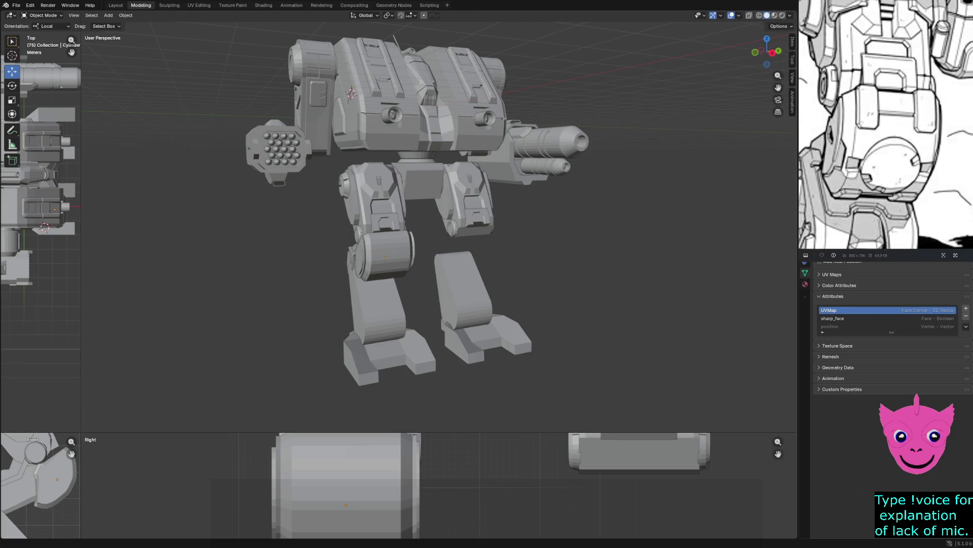
scroll(886, 125, up, 1)
scroll(886, 125, up, 1)
scroll(886, 125, up, 1)
scroll(886, 125, up, 1)
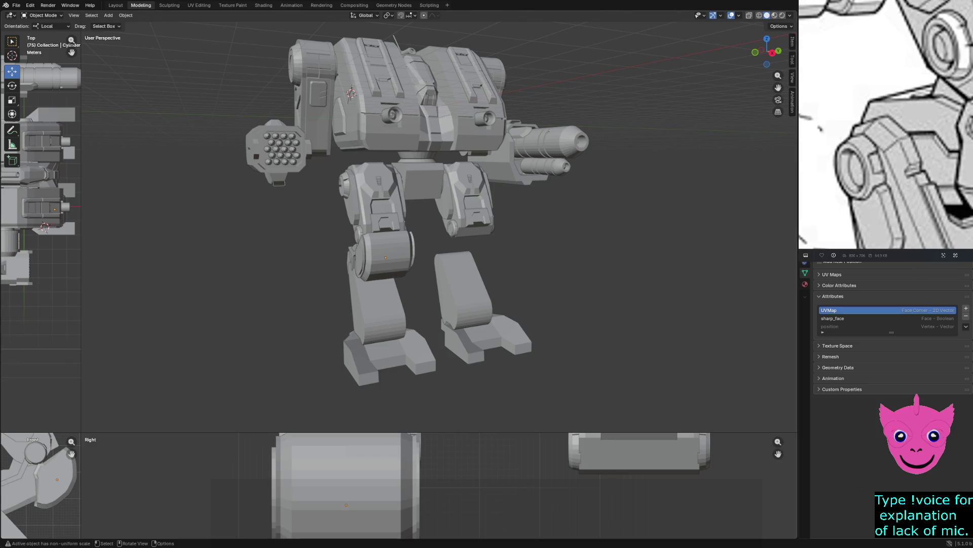
click(381, 257)
scroll(380, 257, up, 4)
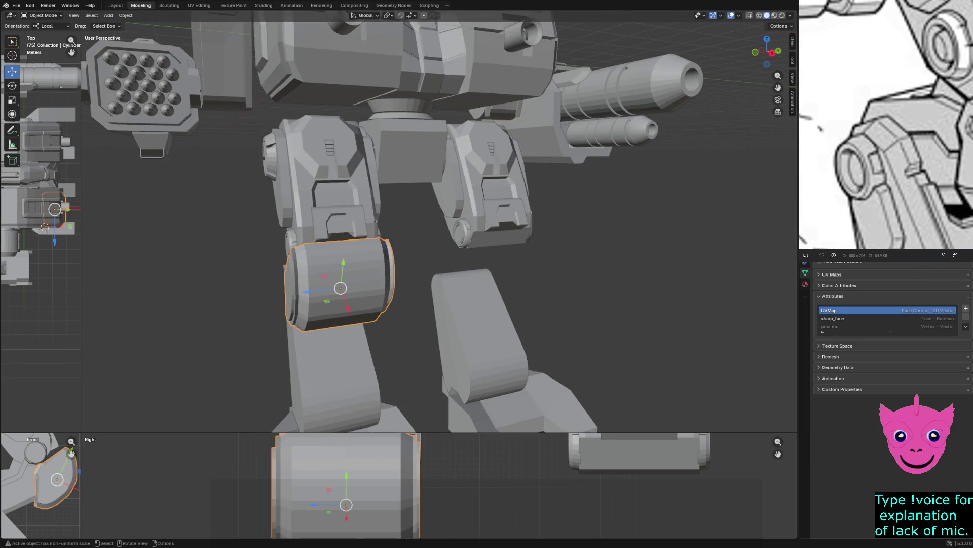
mouse_move(396, 229)
middle_down()
mouse_move(457, 198)
mouse_move(426, 228)
middle_up()
key(Tab)
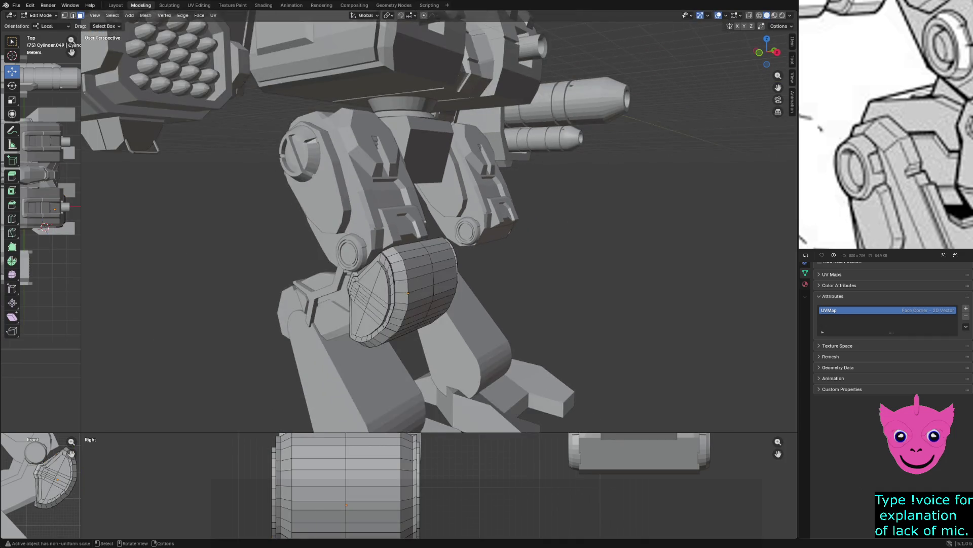
scroll(445, 198, up, 1)
scroll(445, 198, up, 1)
scroll(445, 198, up, 2)
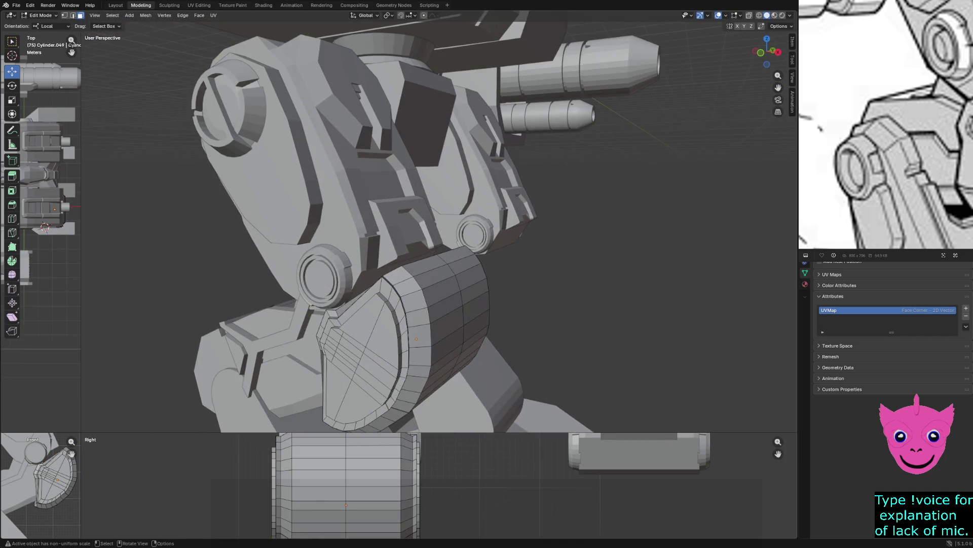
middle_drag(438, 229, 472, 217)
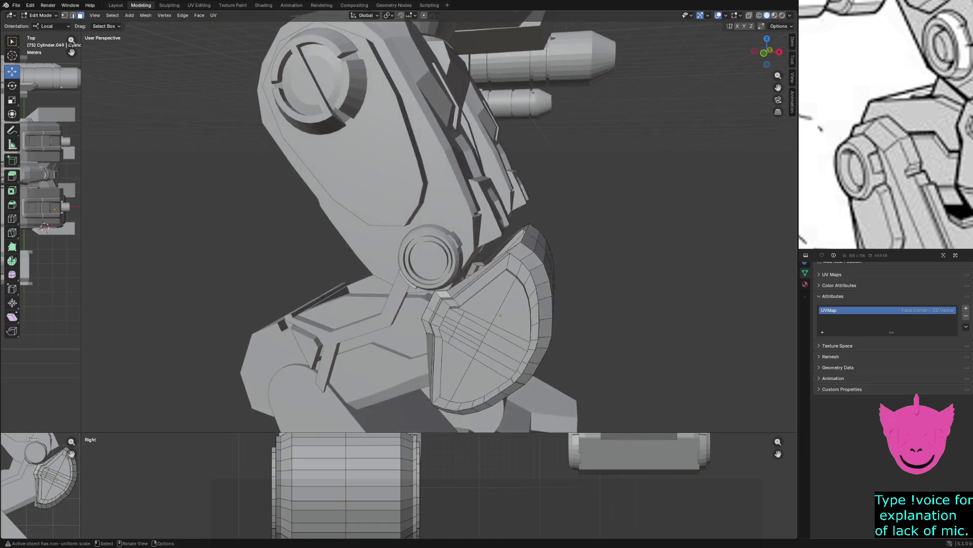
scroll(438, 228, up, 3)
shift+middle_drag(510, 392, 426, 267)
scroll(425, 267, up, 3)
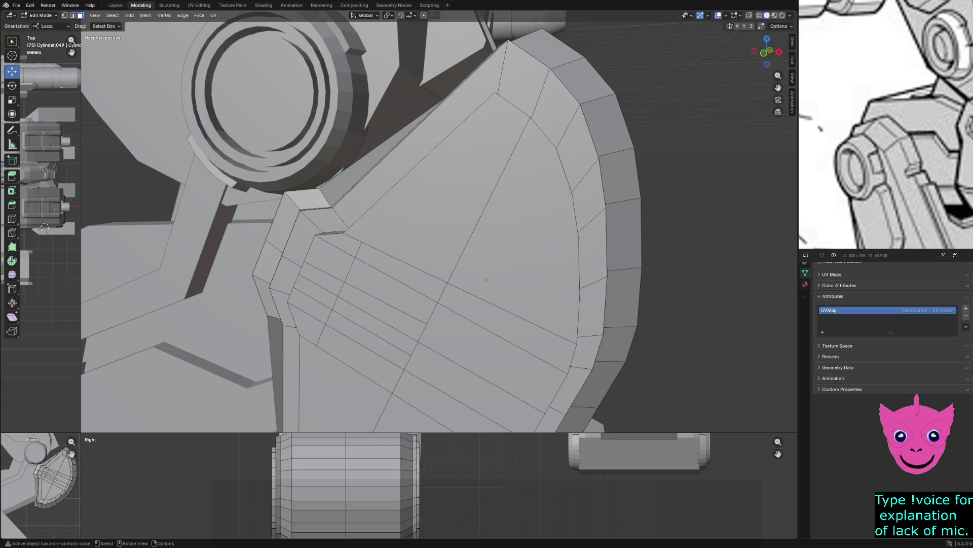
scroll(439, 222, up, 3)
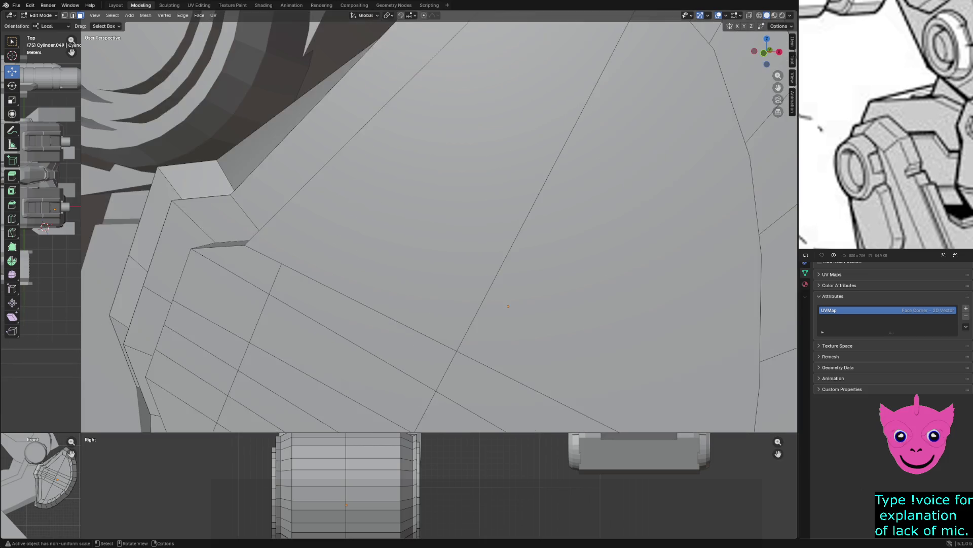
scroll(440, 223, down, 3)
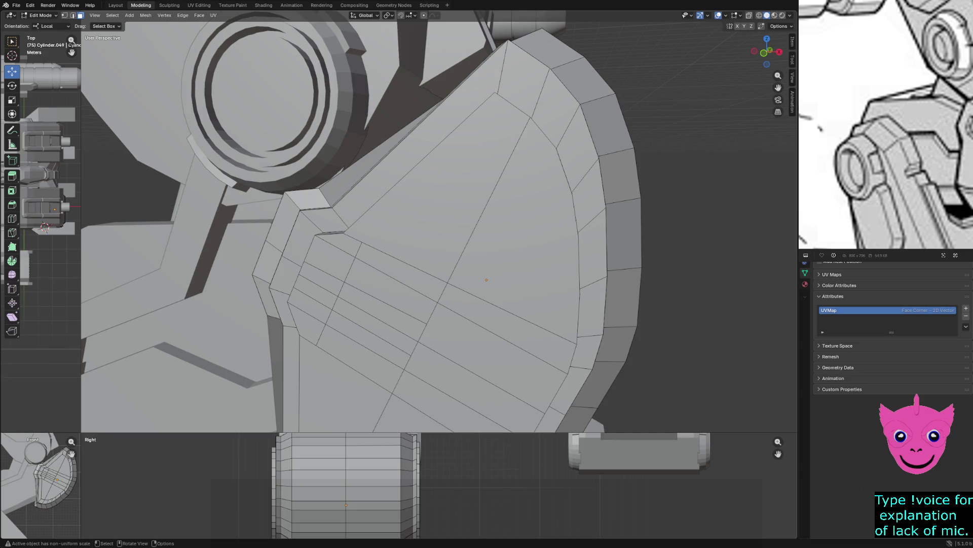
Step: In vertex select mode, pick the plate's groove vertices and slide that edge loop down the plate
click(315, 291)
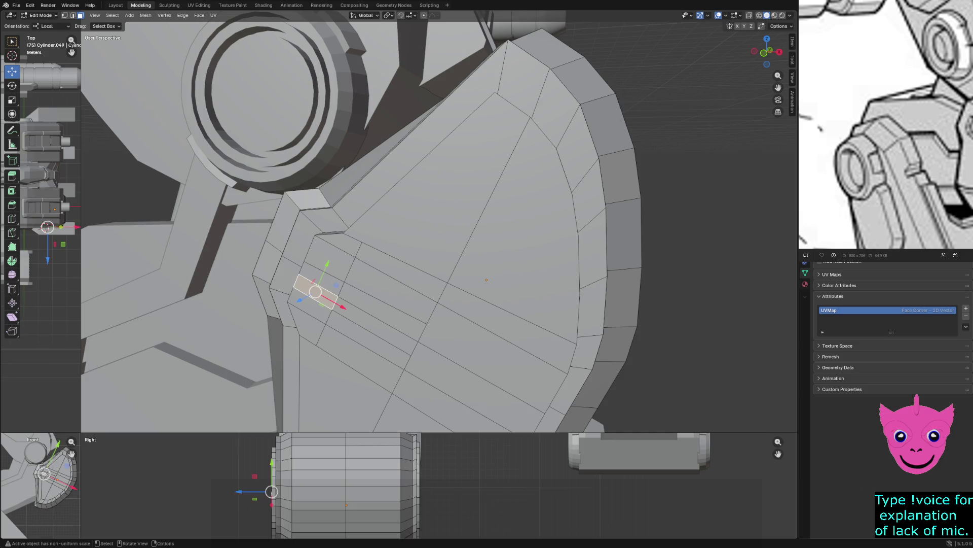
scroll(439, 222, up, 3)
scroll(441, 223, down, 3)
key(Tab)
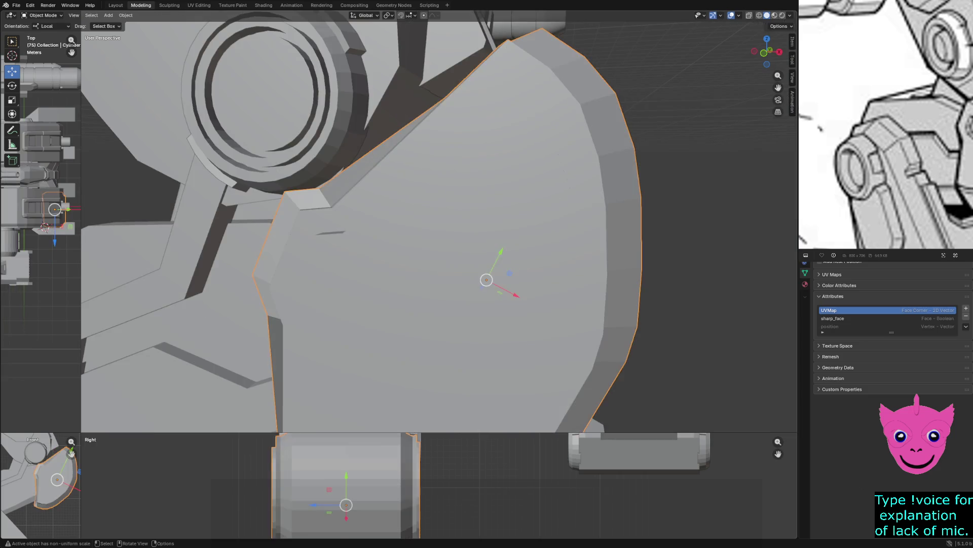
key(Tab)
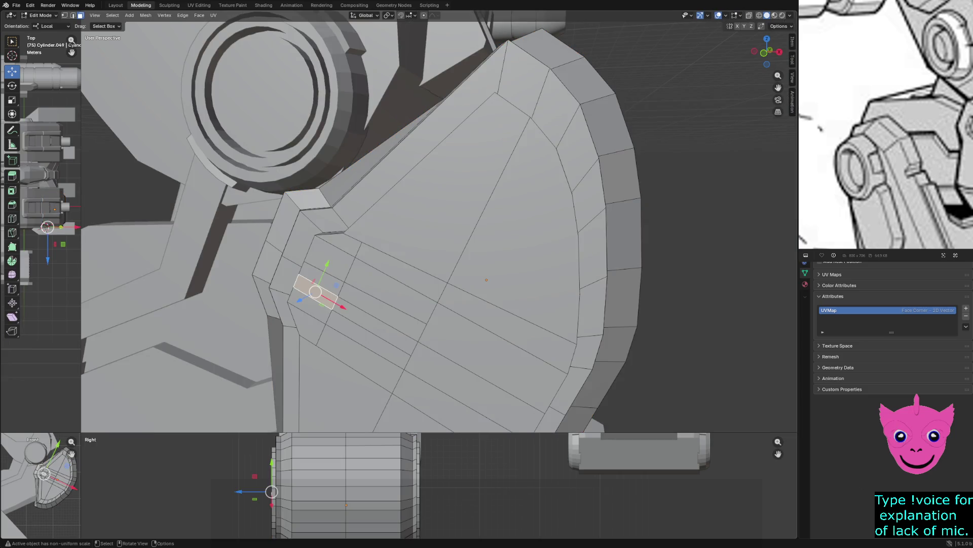
key(1)
click(332, 309)
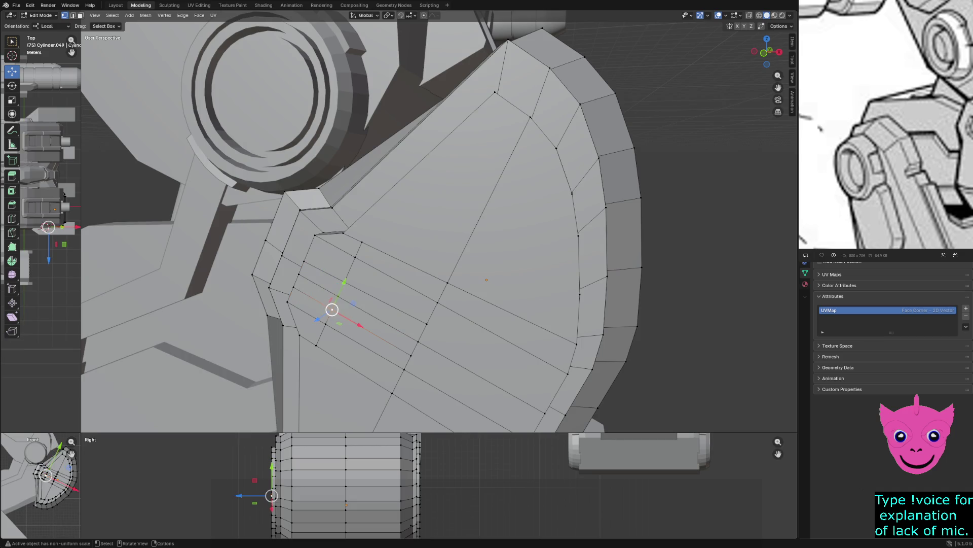
scroll(439, 222, up, 3)
scroll(440, 222, down, 3)
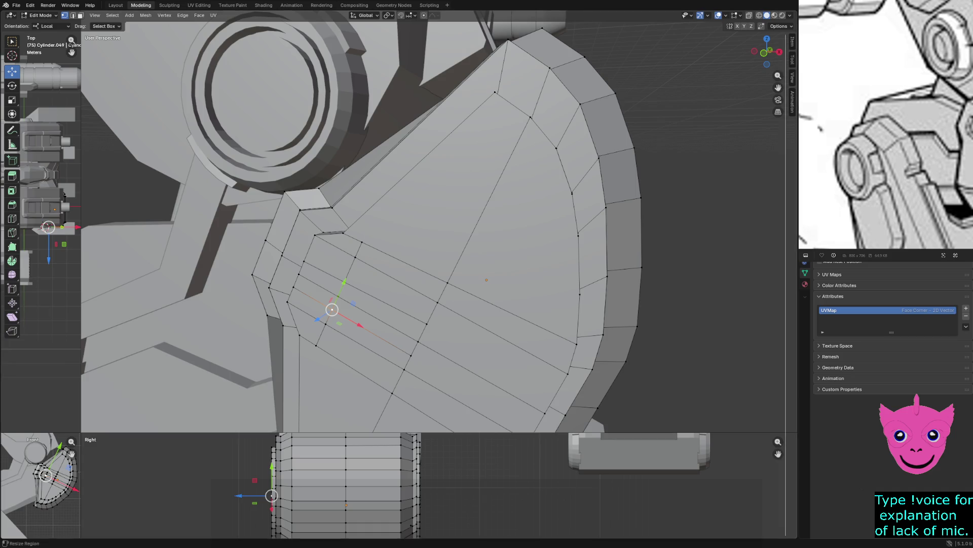
drag(786, 228, 691, 229)
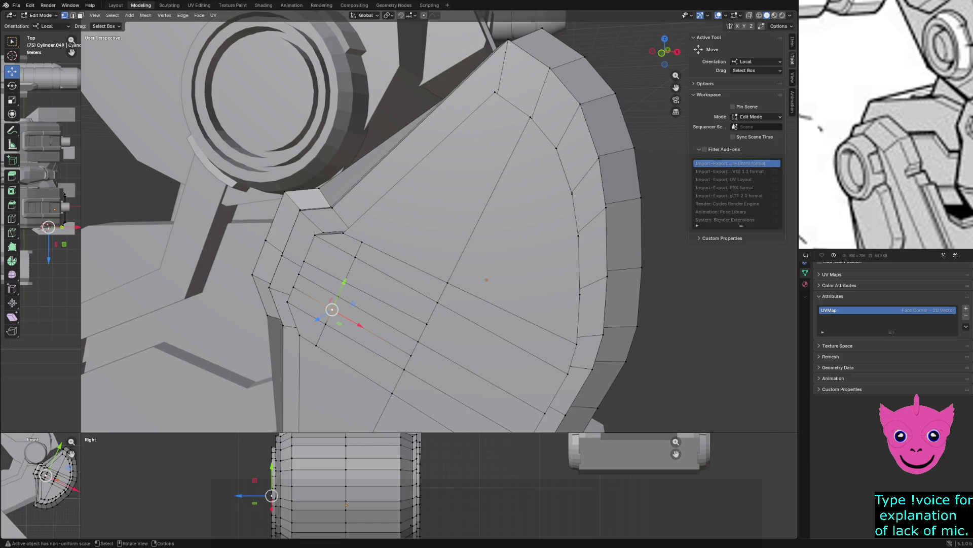
key(g)
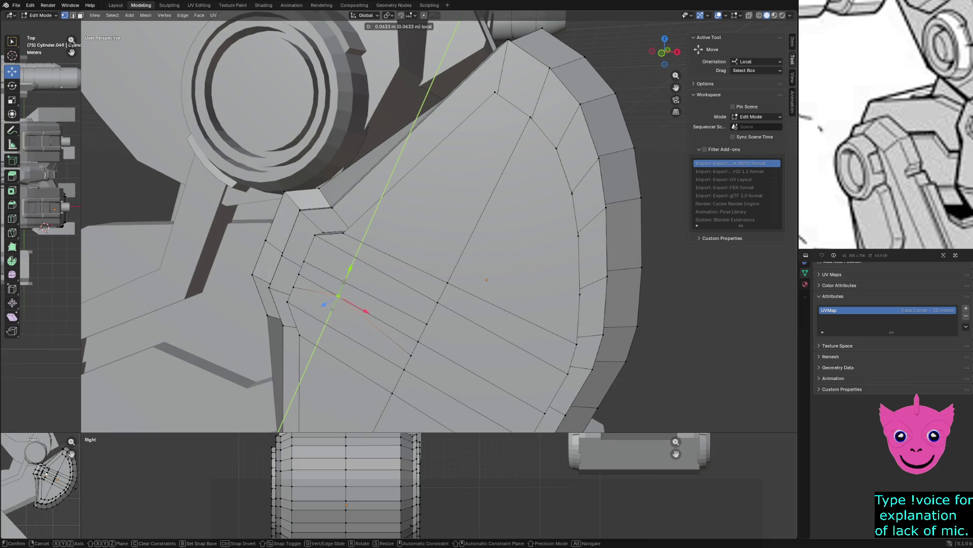
key(Return)
key(g)
key(g)
key(Return)
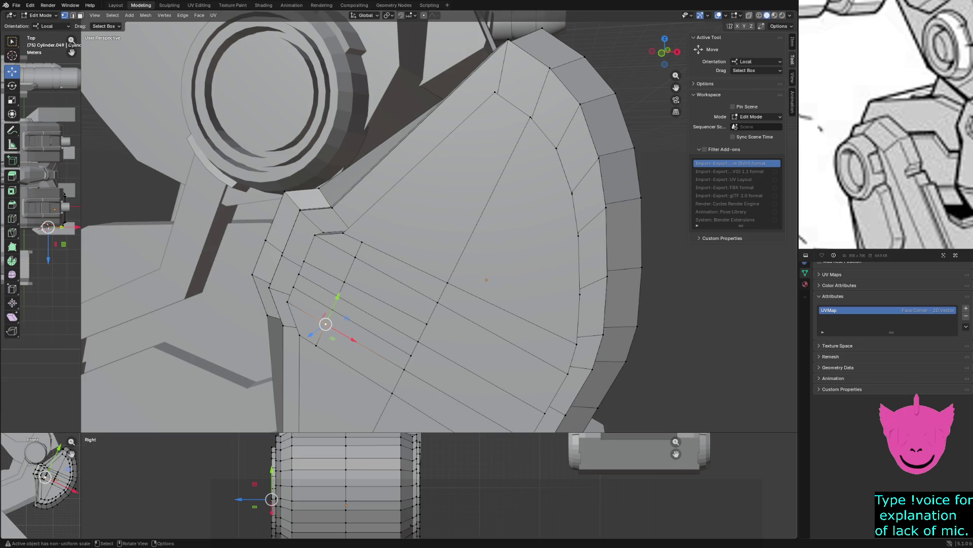
Step: Move two of the plate's edge loops along the local Y axis to reposition the grooves
alt+click(421, 334)
key(ctrl+z)
key(ctrl+z)
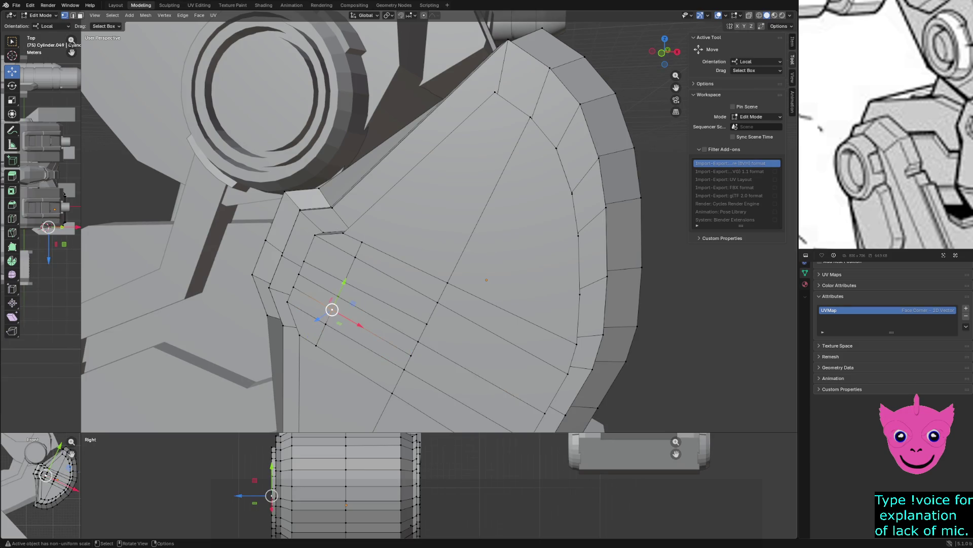
key(g)
key(y)
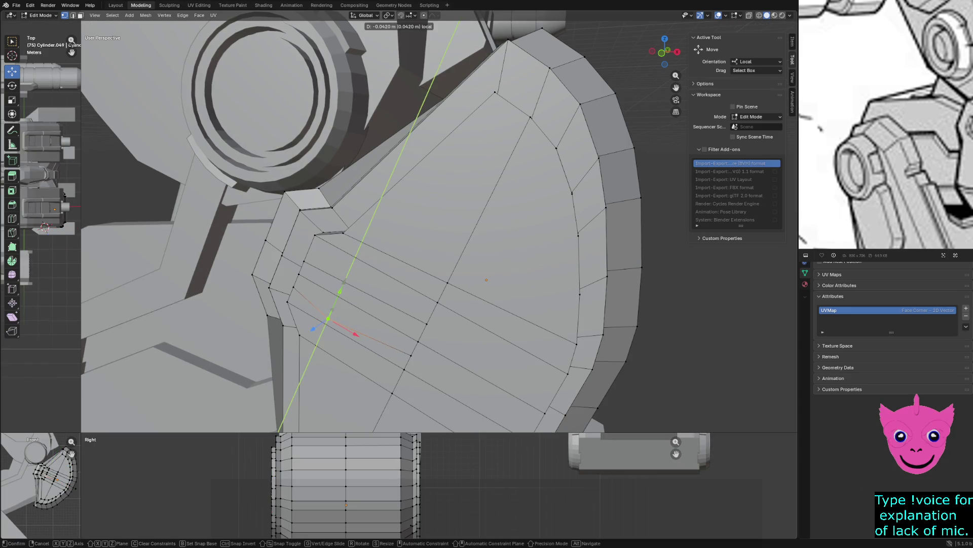
key(Return)
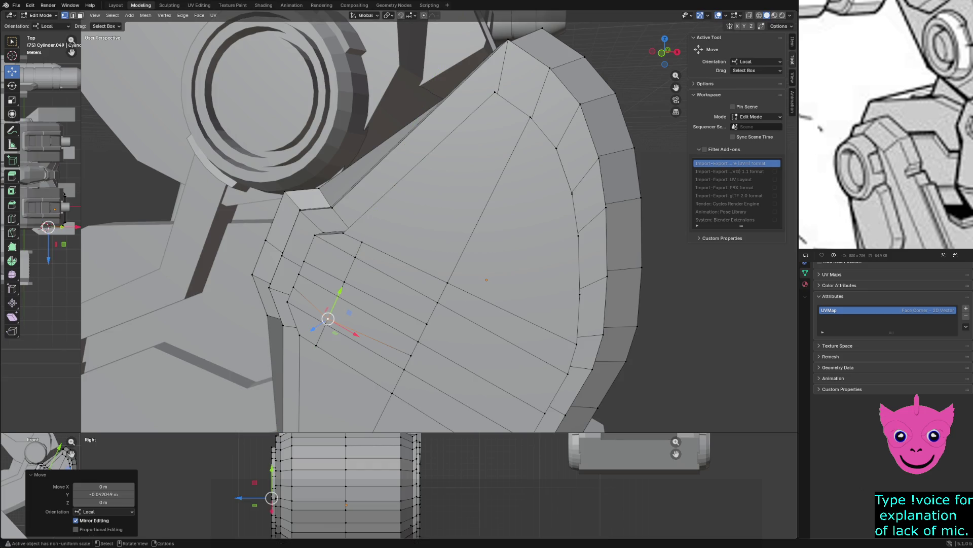
alt+click(347, 280)
key(g)
key(y)
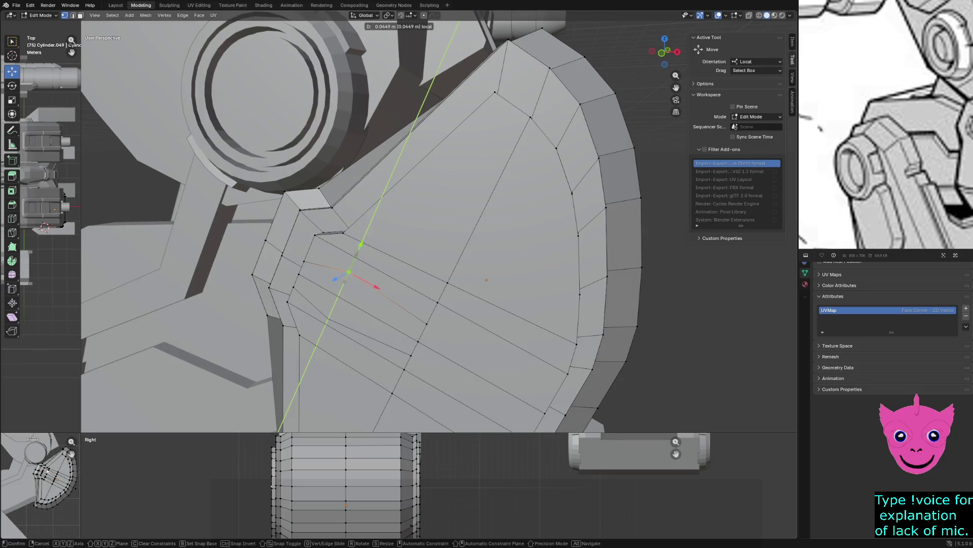
key(Return)
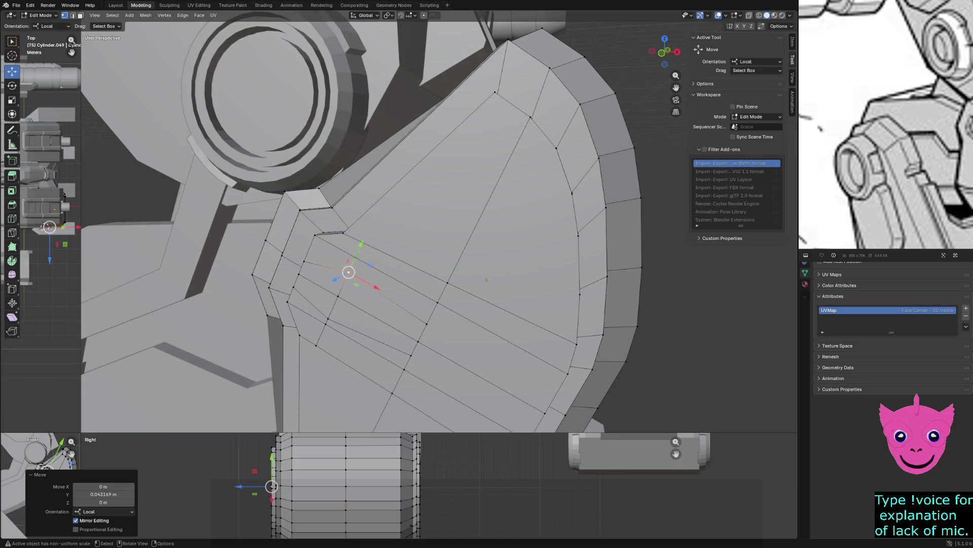
Step: Select the inner panel edge loops on the curved shield and shift them sideways along local X twice
middle_drag(441, 228, 365, 251)
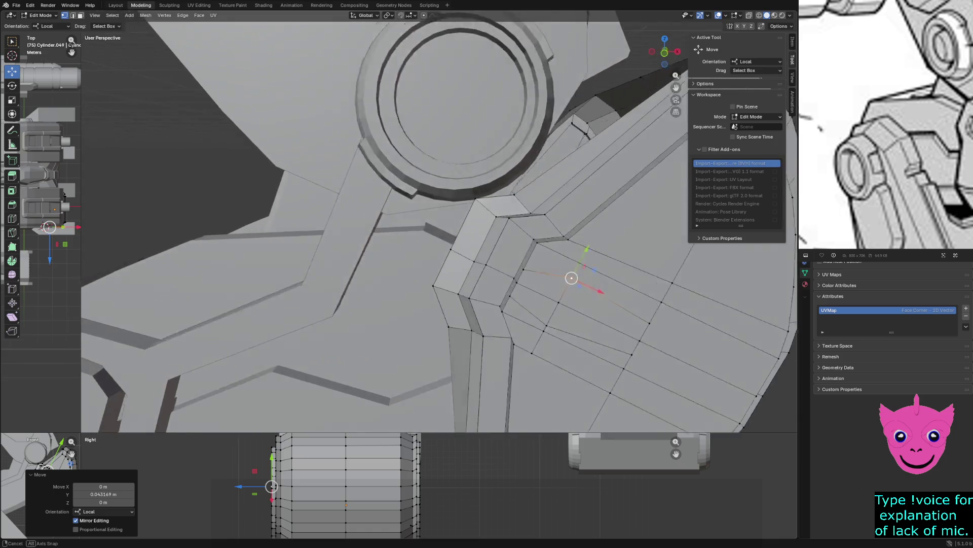
shift+middle_drag(457, 228, 335, 221)
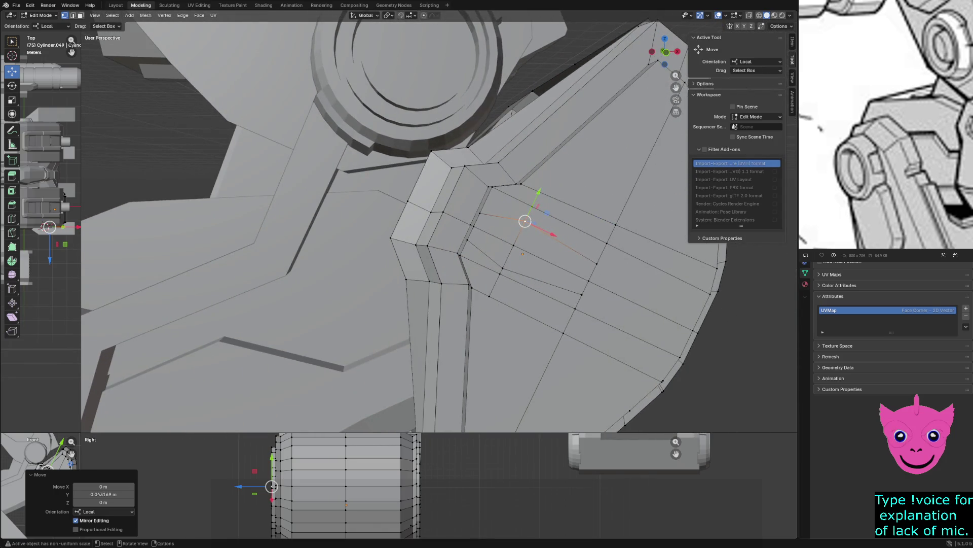
click(514, 245)
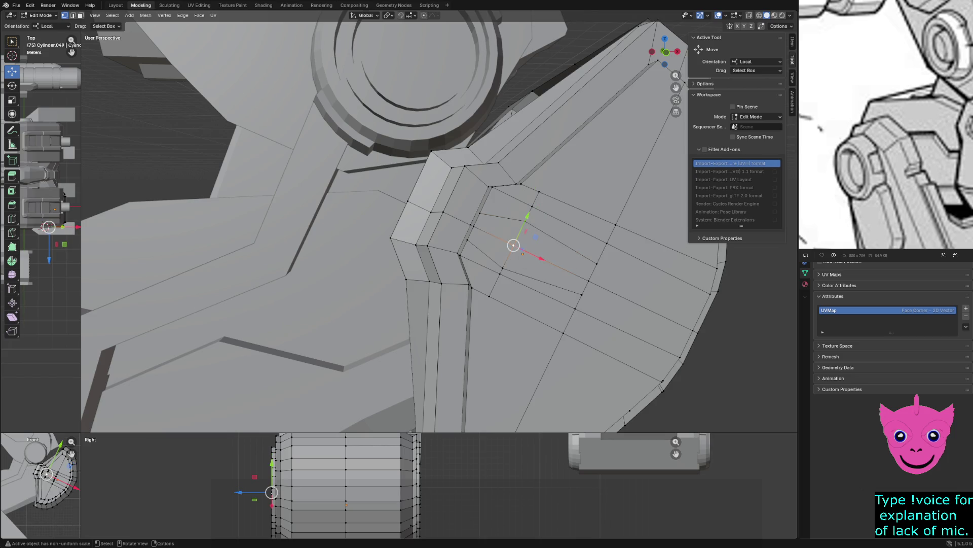
middle_drag(487, 243, 456, 228)
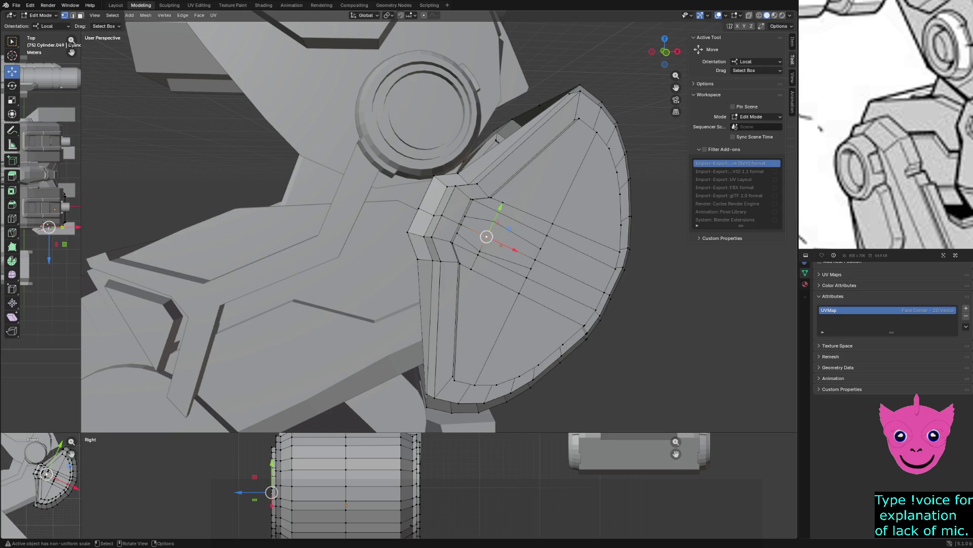
shift+click(536, 246)
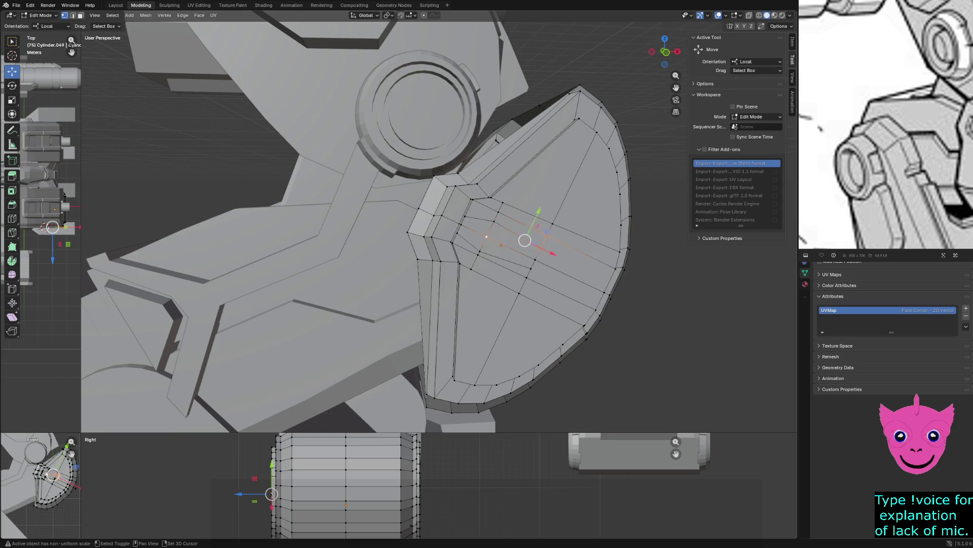
alt+shift+click(520, 285)
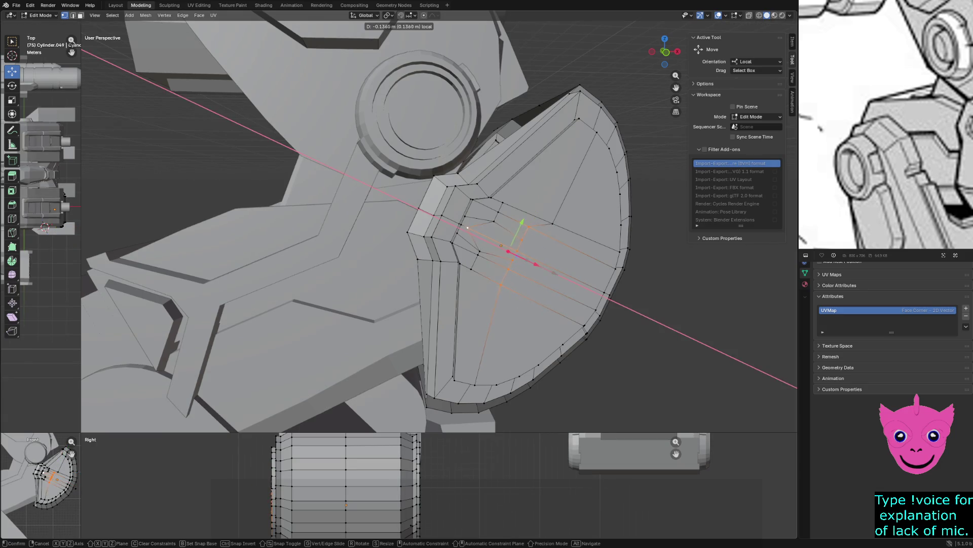
shift+click(498, 248)
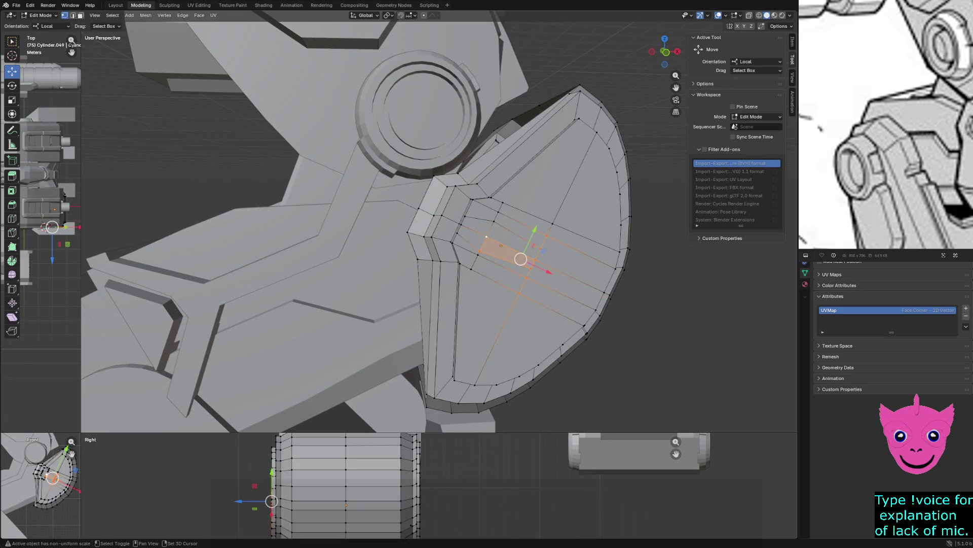
shift+click(498, 250)
key(g)
key(x)
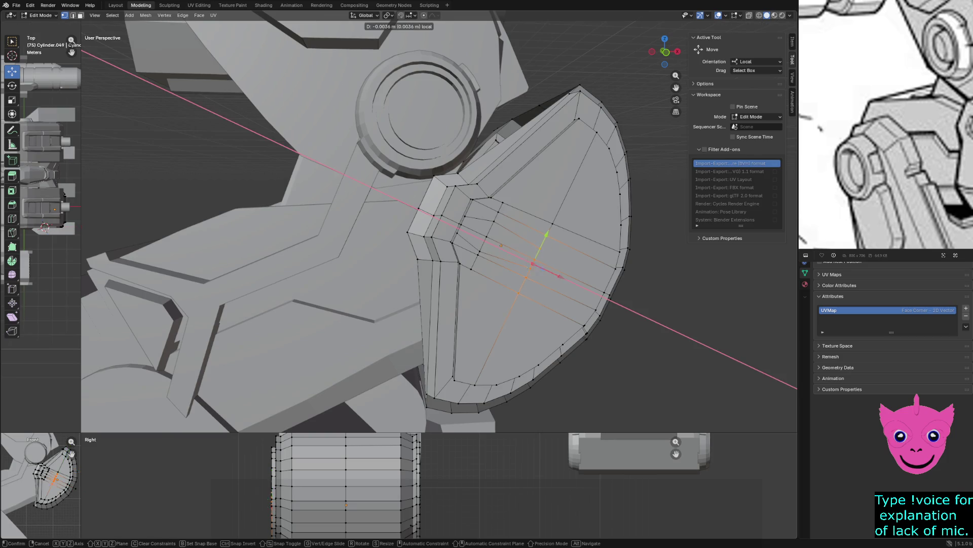
key(Return)
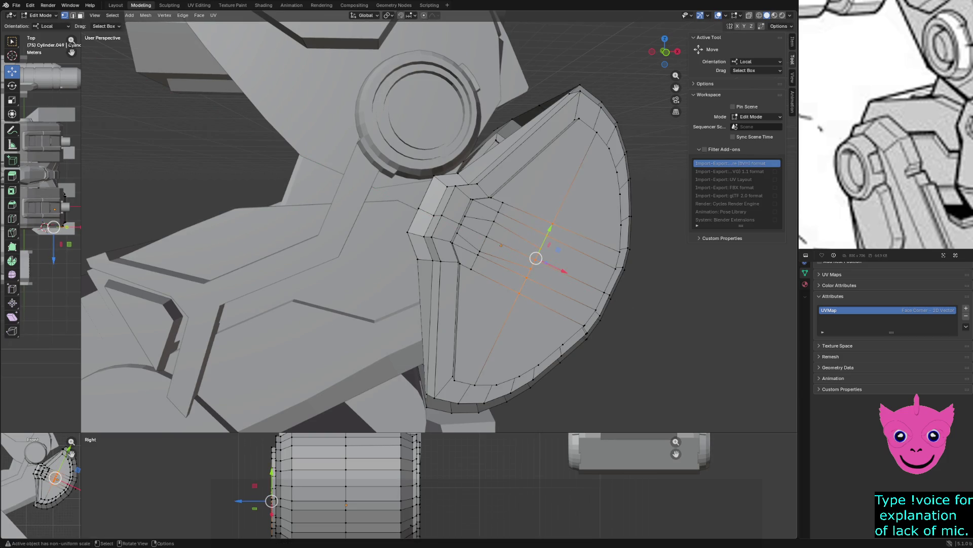
key(g)
key(x)
key(x)
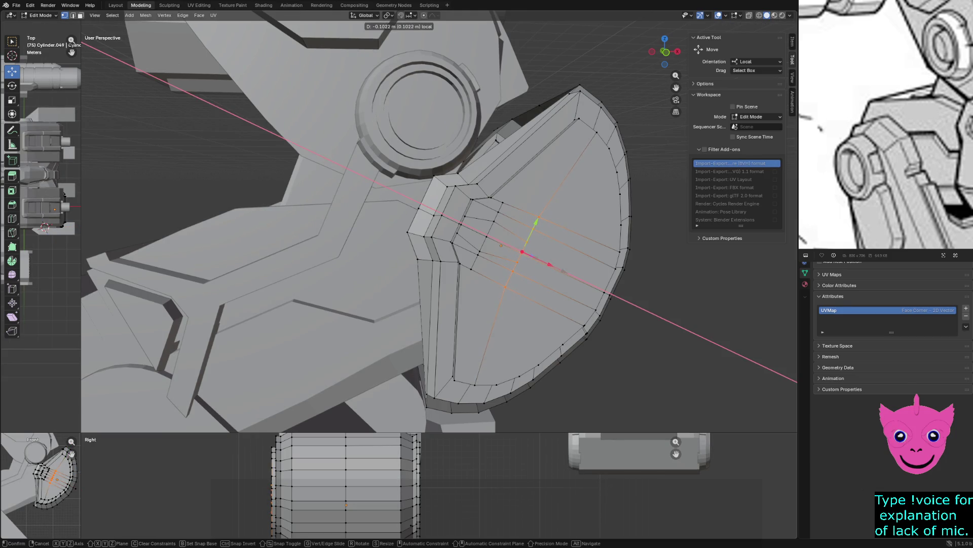
key(Return)
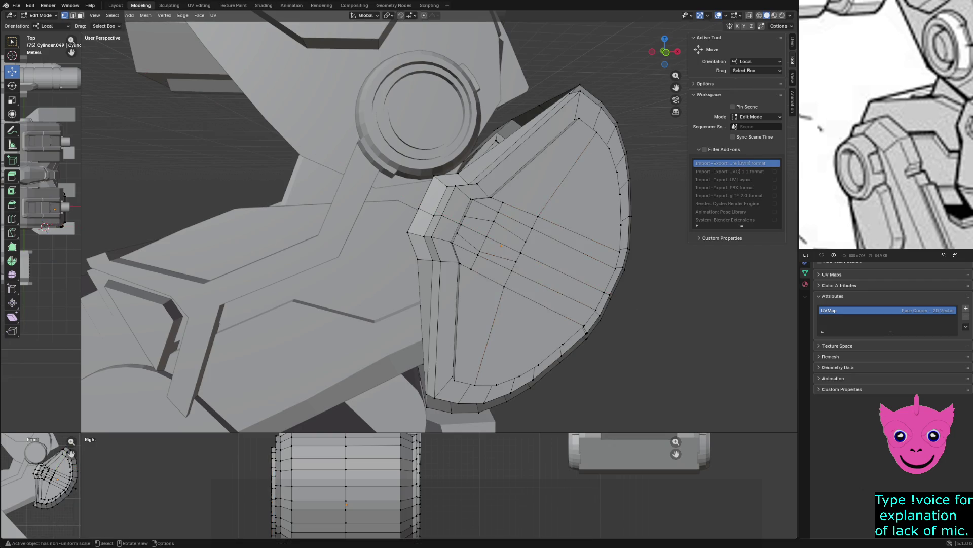
scroll(440, 223, up, 2)
scroll(440, 222, up, 1)
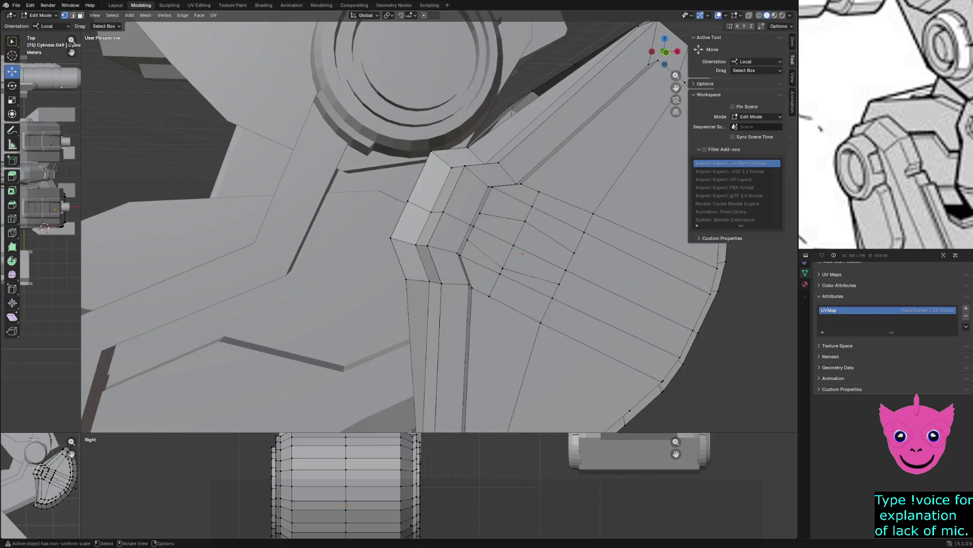
Step: Clear the selection, undo to restore the edge loops, and prepare to extend the selection
middle_drag(440, 222, 411, 228)
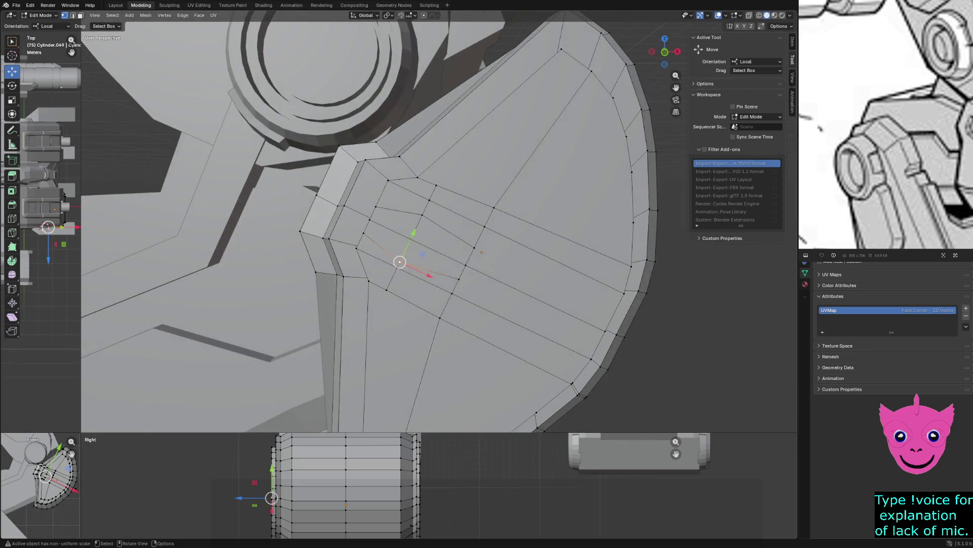
scroll(440, 222, up, 2)
key(alt+a)
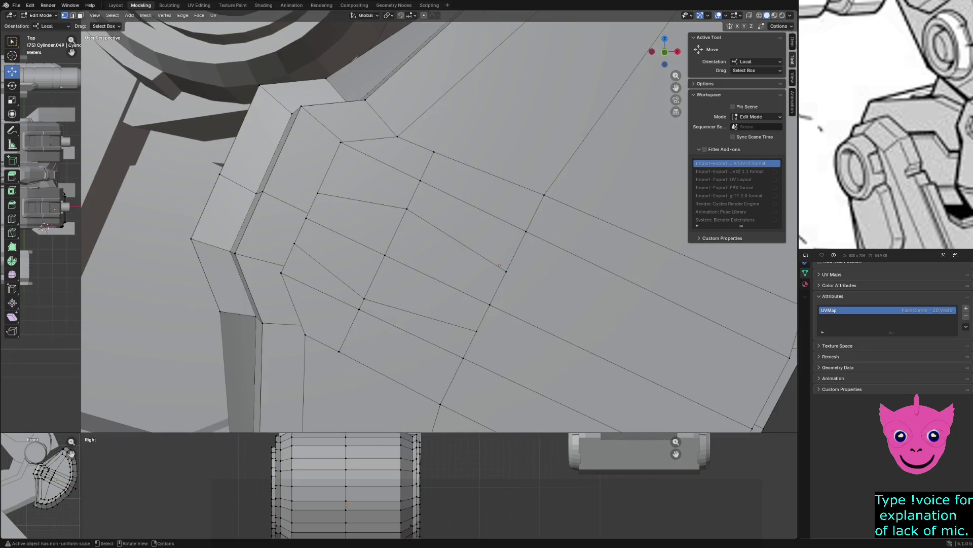
key(ctrl+z)
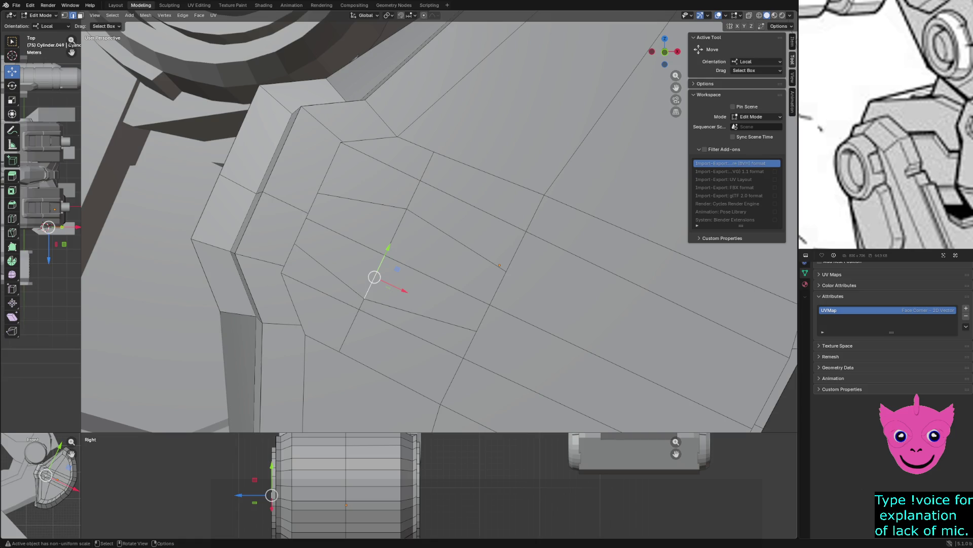
key(shift)
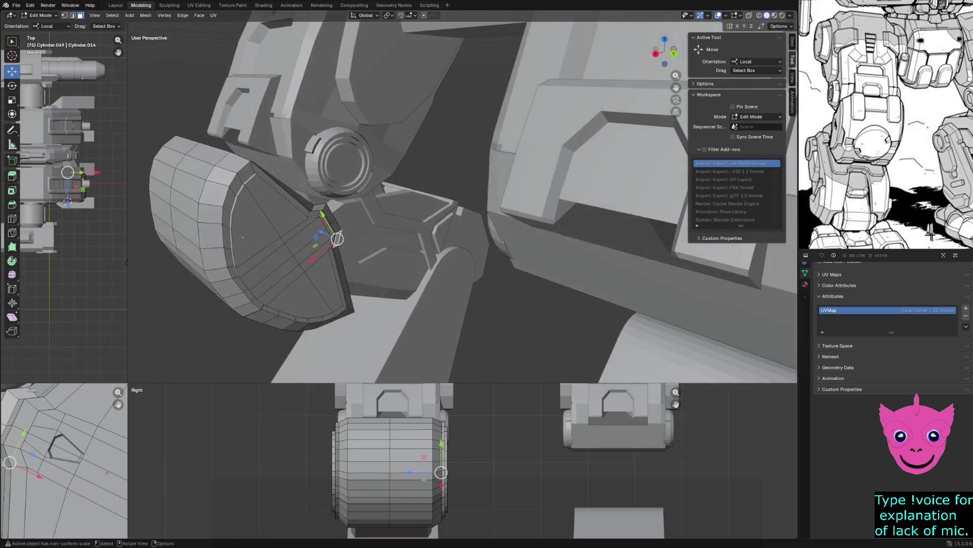
scroll(463, 198, up, 3)
Step: Orbit around the knee pad to check the recessed divot, deselect everything, and return to Object Mode
middle_drag(462, 197, 532, 212)
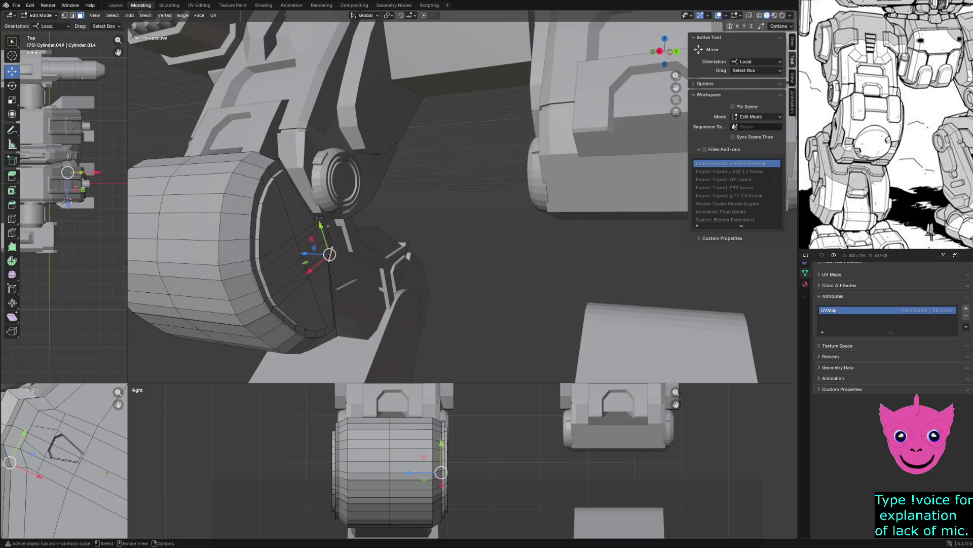
scroll(457, 197, up, 3)
middle_drag(456, 198, 502, 190)
scroll(502, 183, down, 3)
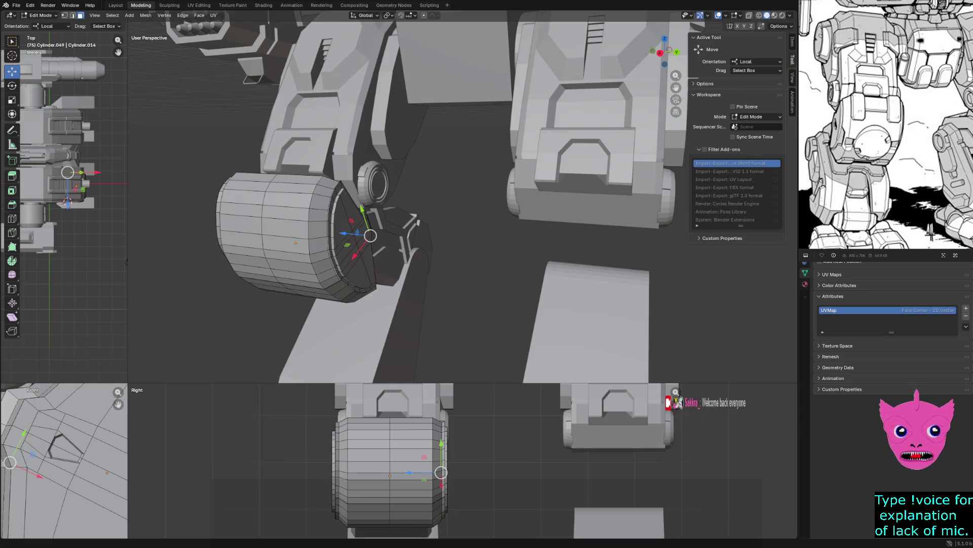
click(291, 188)
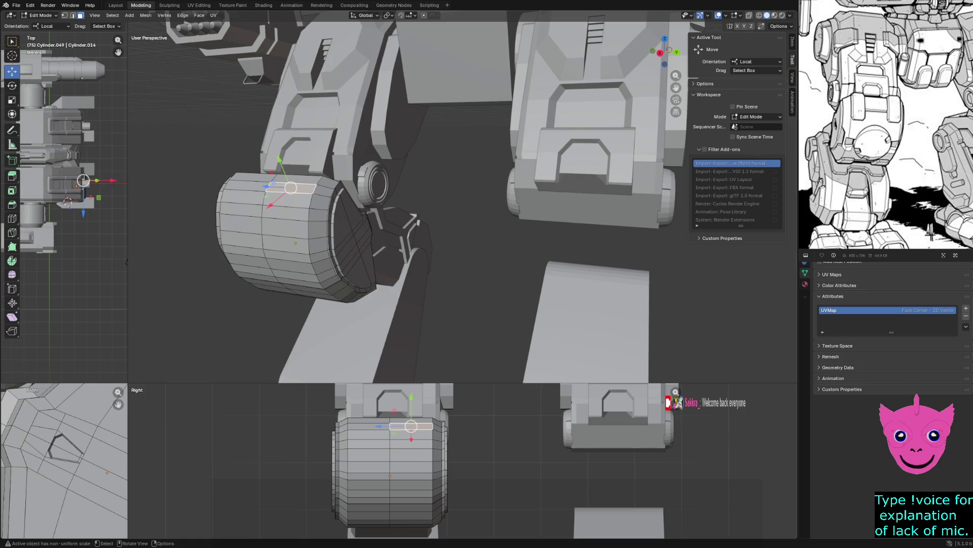
key(alt+a)
middle_drag(395, 198, 426, 175)
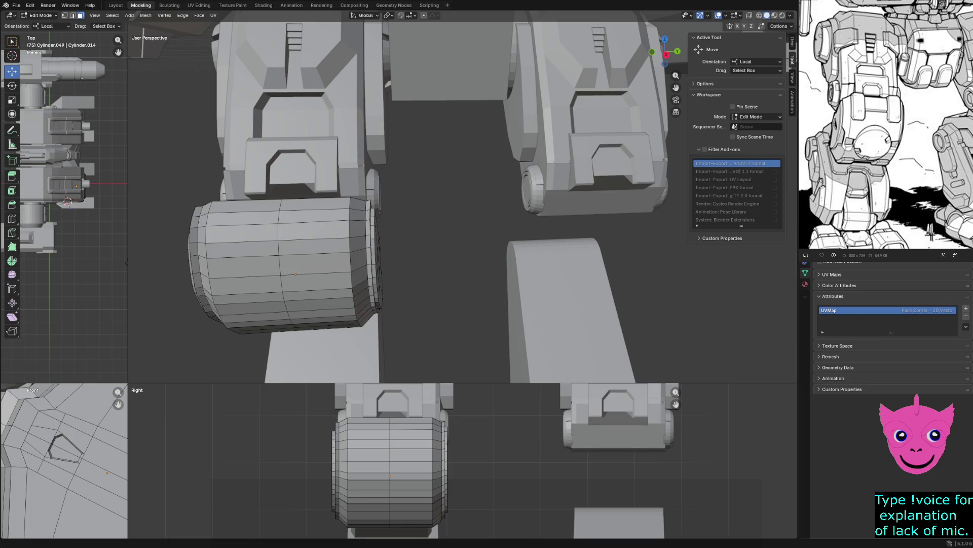
mouse_move(395, 198)
middle_down()
mouse_move(495, 175)
mouse_move(452, 182)
mouse_move(567, 232)
mouse_move(472, 229)
mouse_move(479, 226)
middle_up()
key(Tab)
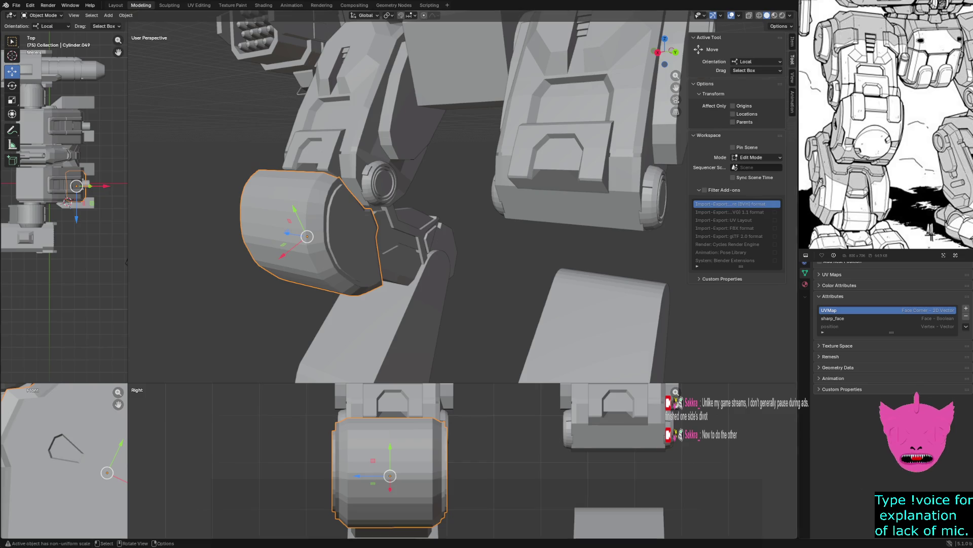
Step: Check the knee pad briefly in wireframe, return to solid, and select the panel's centre vertex
middle_drag(457, 190, 487, 259)
key(z)
click(272, 249)
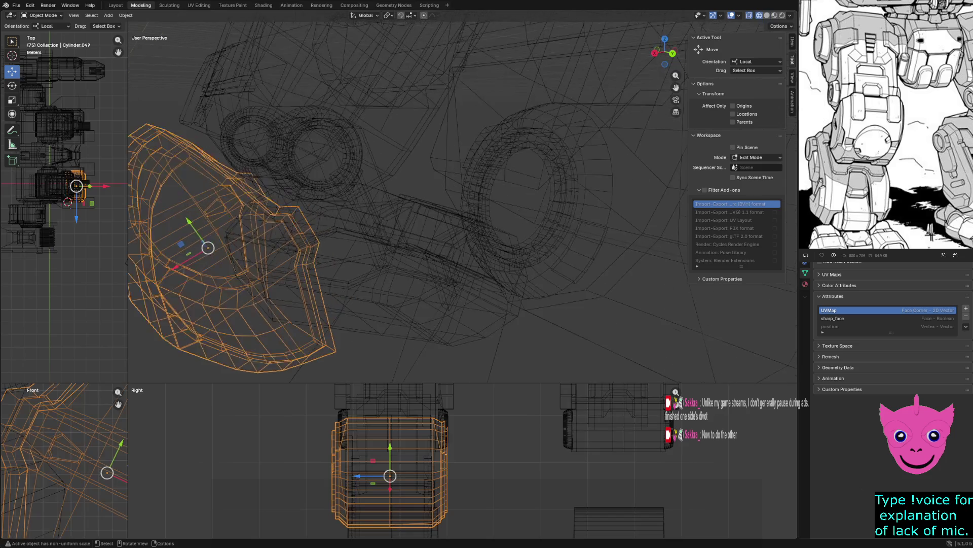
scroll(304, 277, up, 3)
key(z)
click(369, 276)
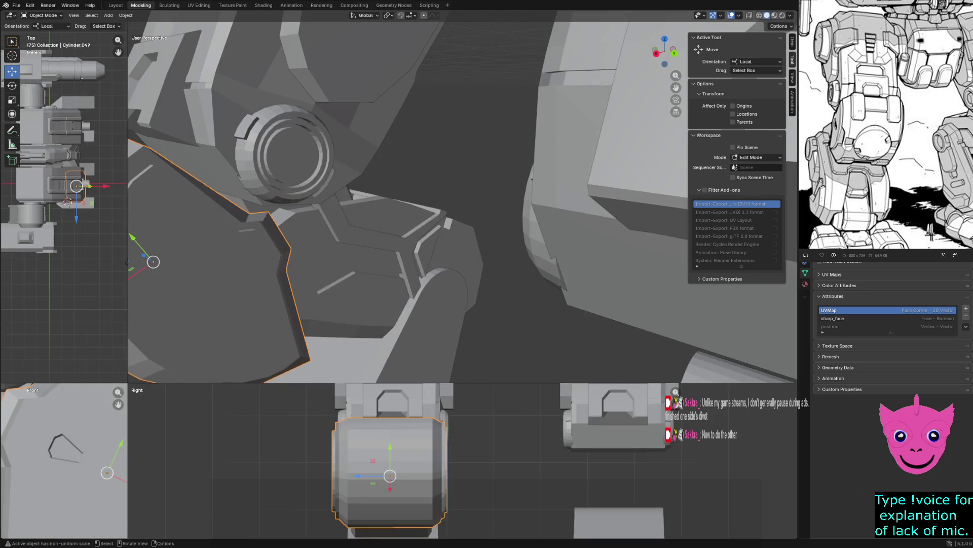
key(Tab)
middle_drag(380, 228, 411, 221)
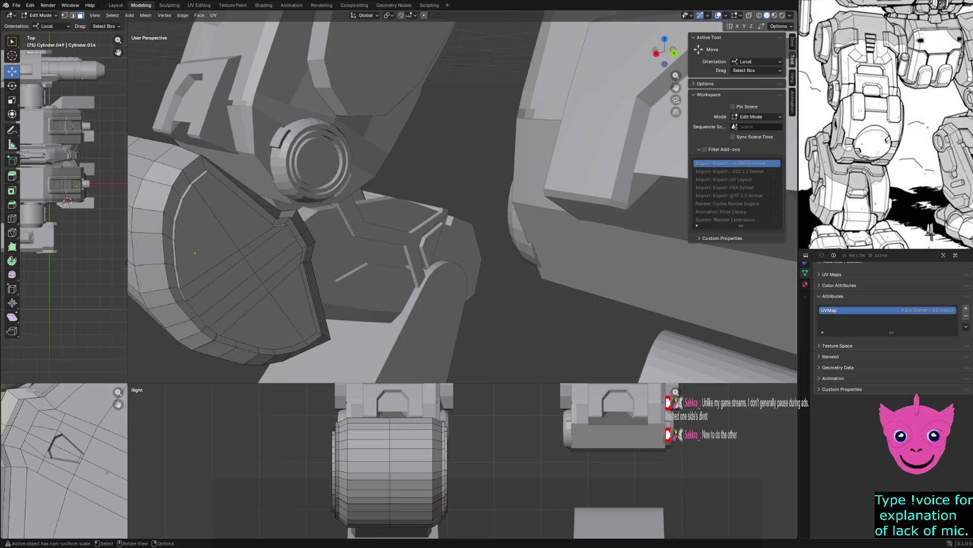
key(1)
drag(236, 241, 285, 315)
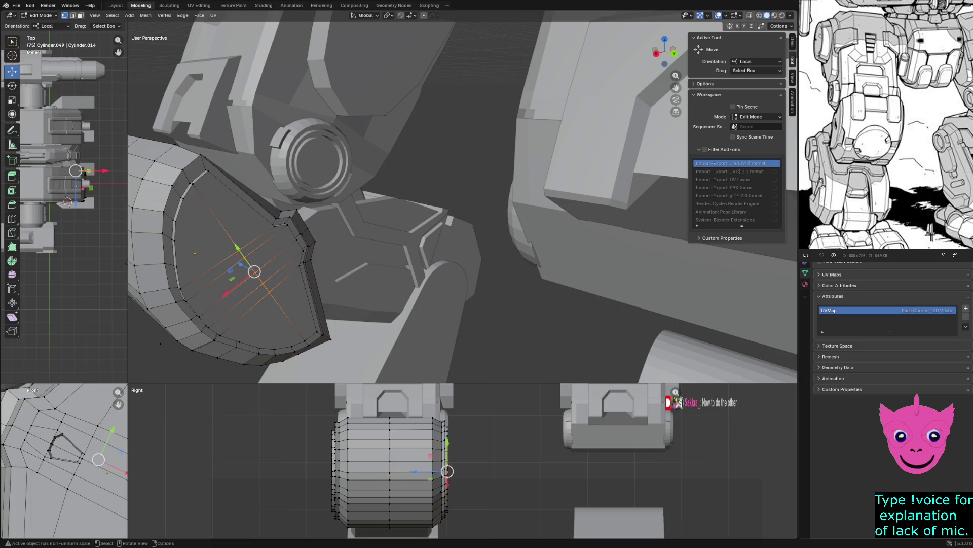
Step: Enlarge the front view and, in wireframe, nudge the selected knee-panel vertices sideways to reshape its cut lines
drag(531, 383, 529, 116)
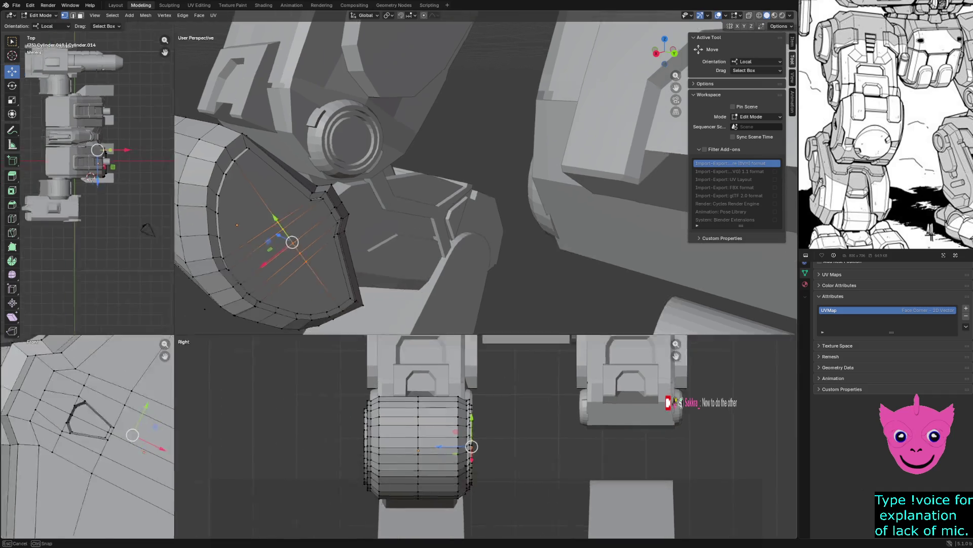
drag(128, 304, 424, 305)
key(z)
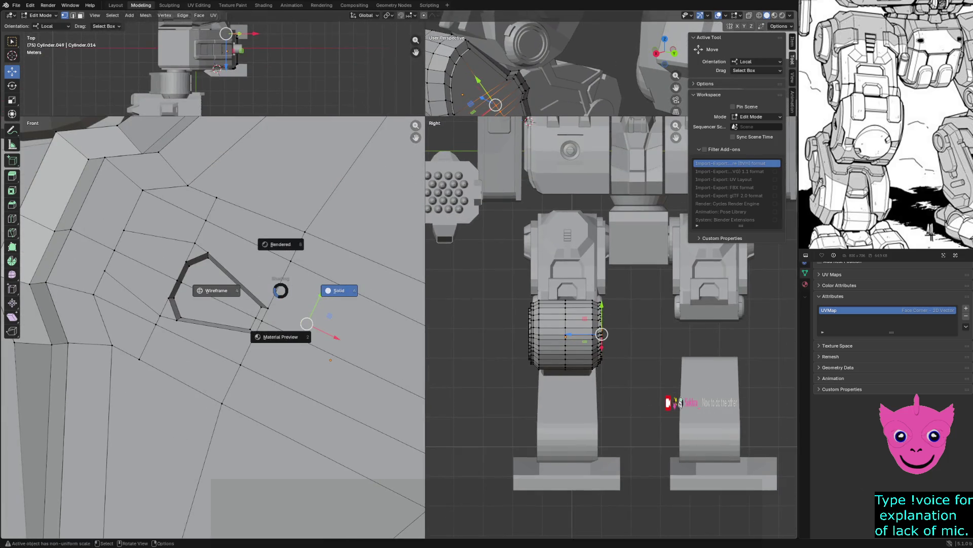
click(216, 290)
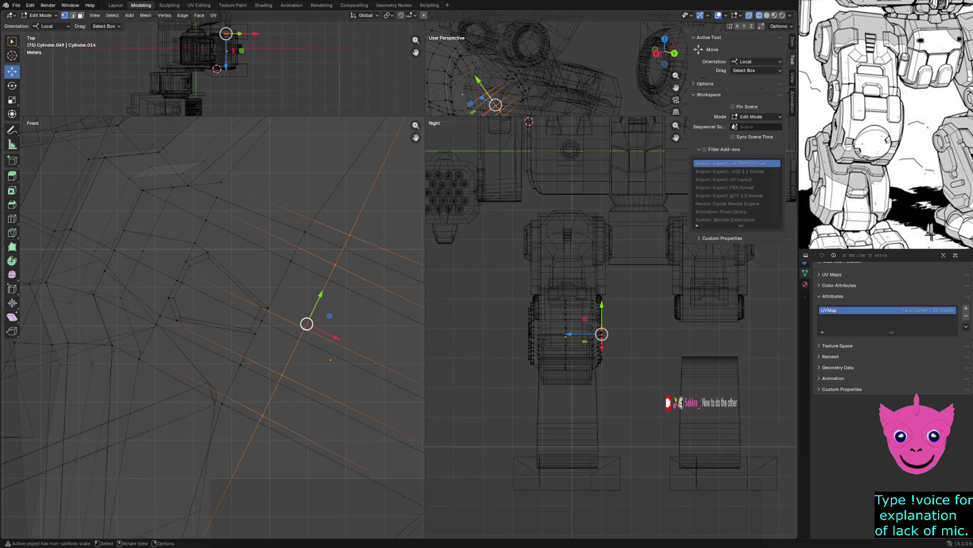
drag(329, 315, 319, 325)
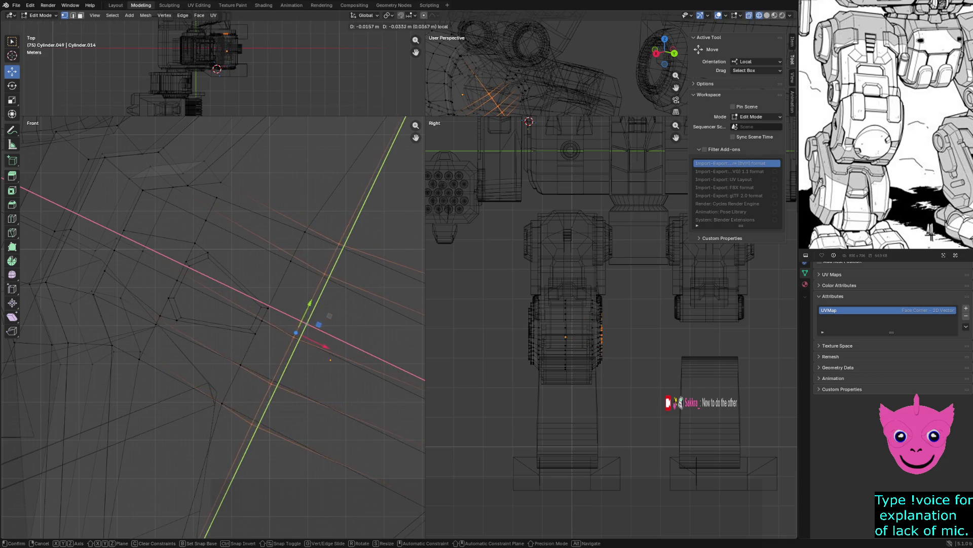
mouse_move(319, 325)
mouse_down()
mouse_move(300, 293)
mouse_move(295, 331)
mouse_move(286, 313)
mouse_up()
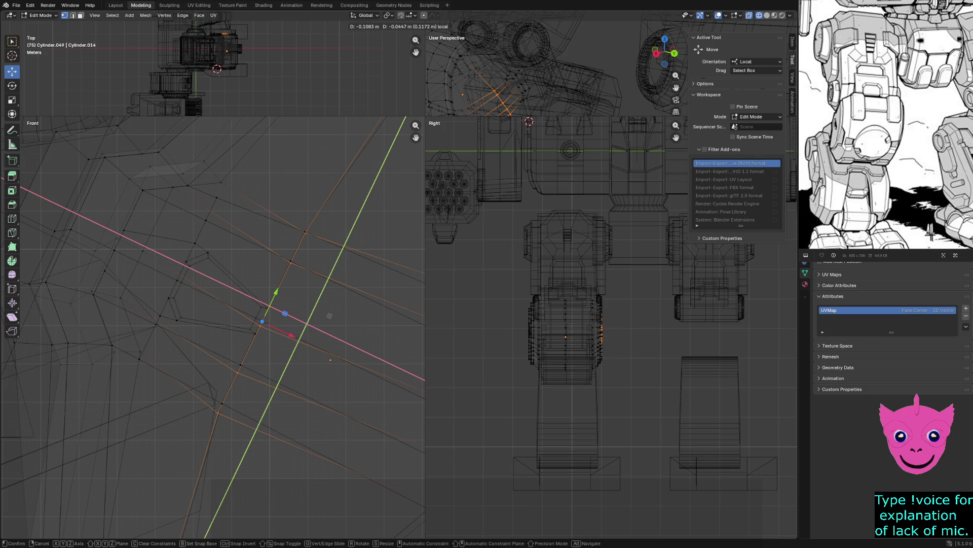
drag(285, 314, 285, 314)
scroll(286, 313, down, 2)
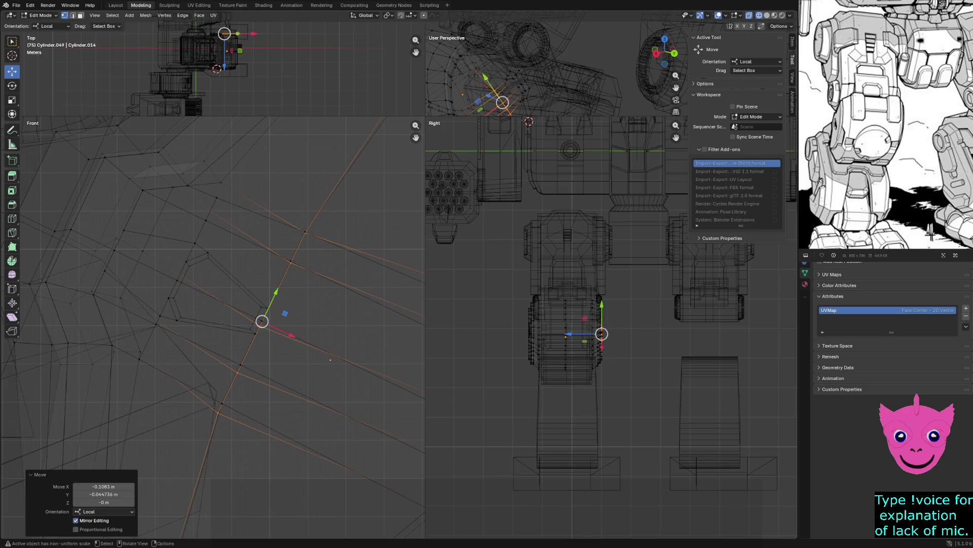
scroll(259, 319, down, 1)
scroll(237, 324, down, 2)
scroll(217, 326, up, 3)
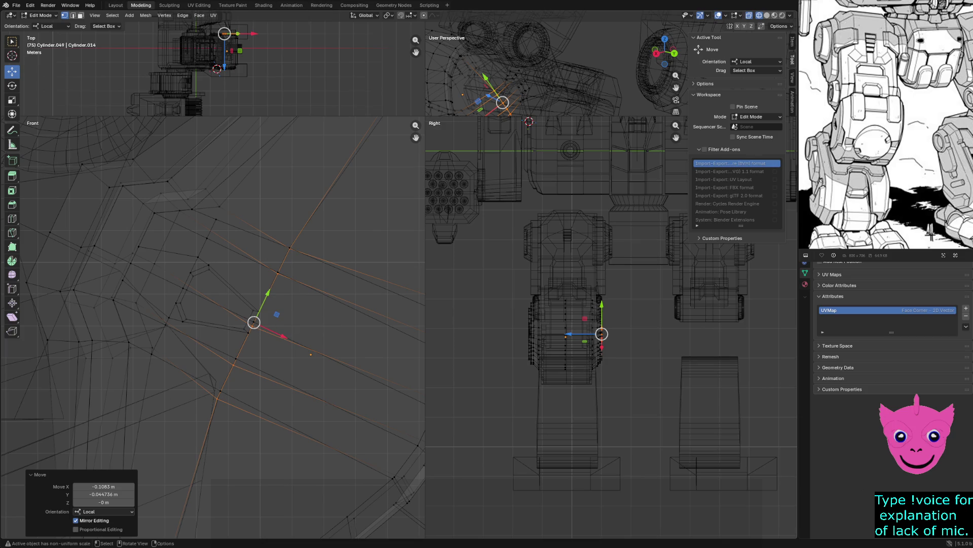
mouse_move(254, 322)
mouse_down()
mouse_move(238, 372)
mouse_move(292, 301)
mouse_up()
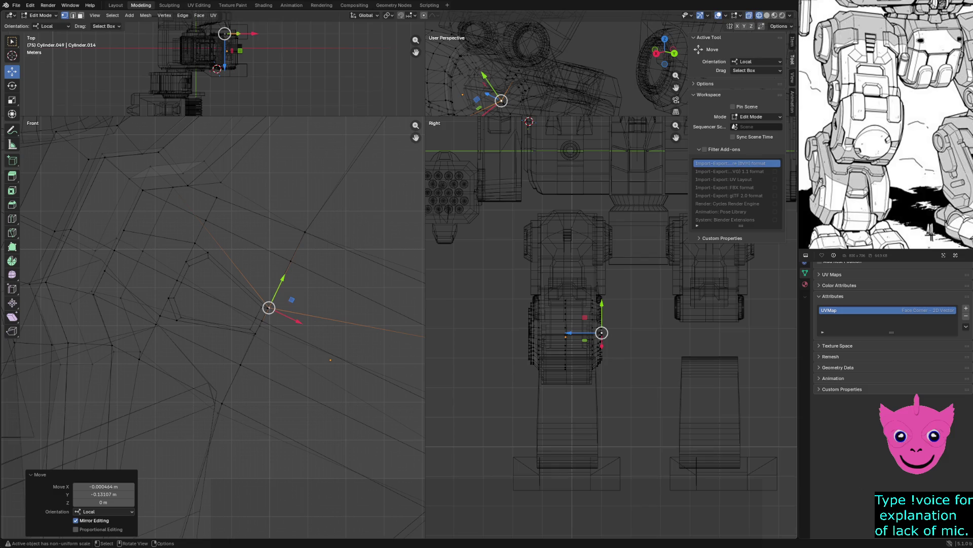
scroll(293, 300, up, 2)
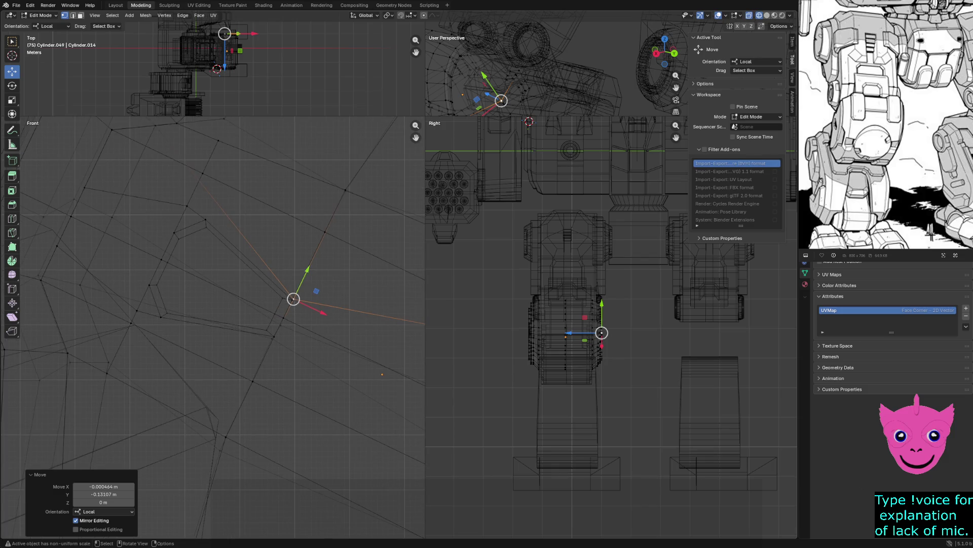
Step: Clear the vertex selection and enlarge the perspective view to most of the window
click(186, 206)
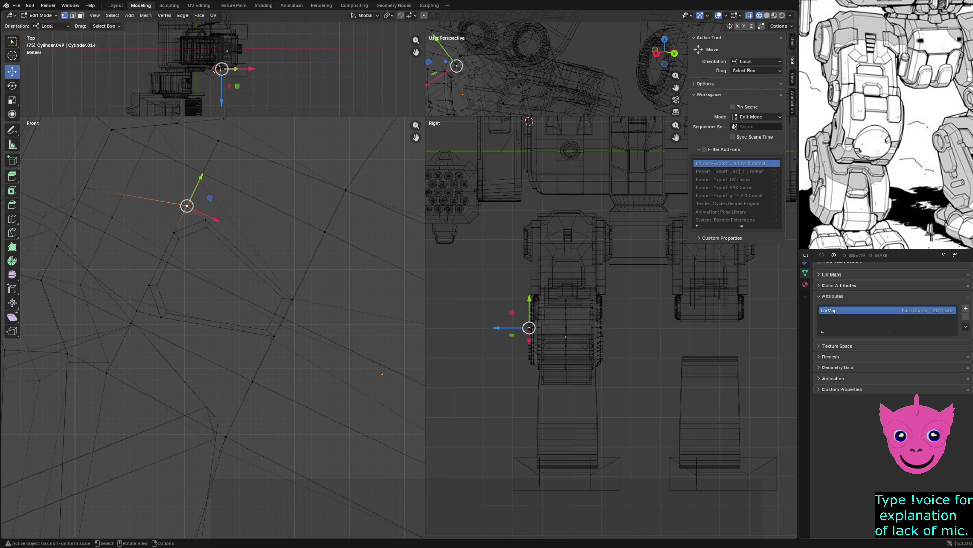
key(alt+a)
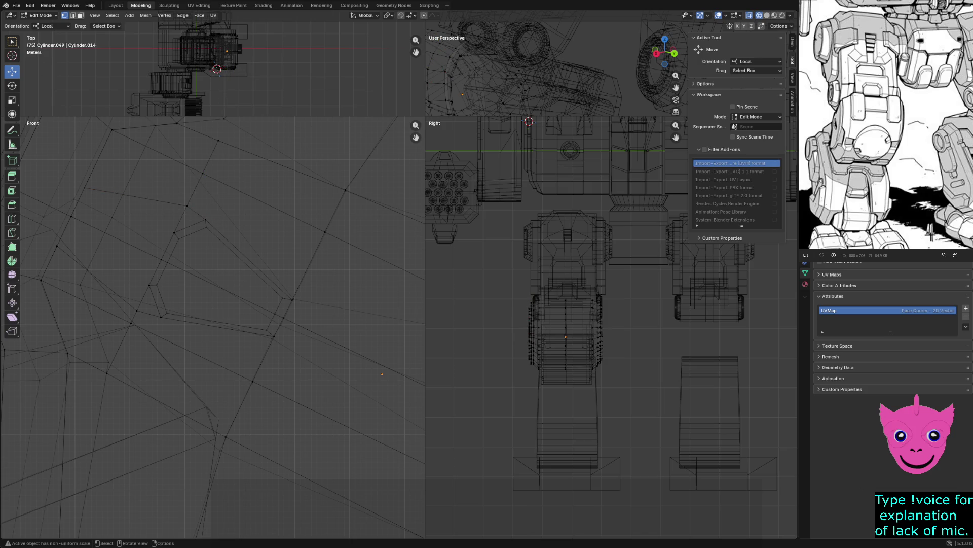
click(533, 362)
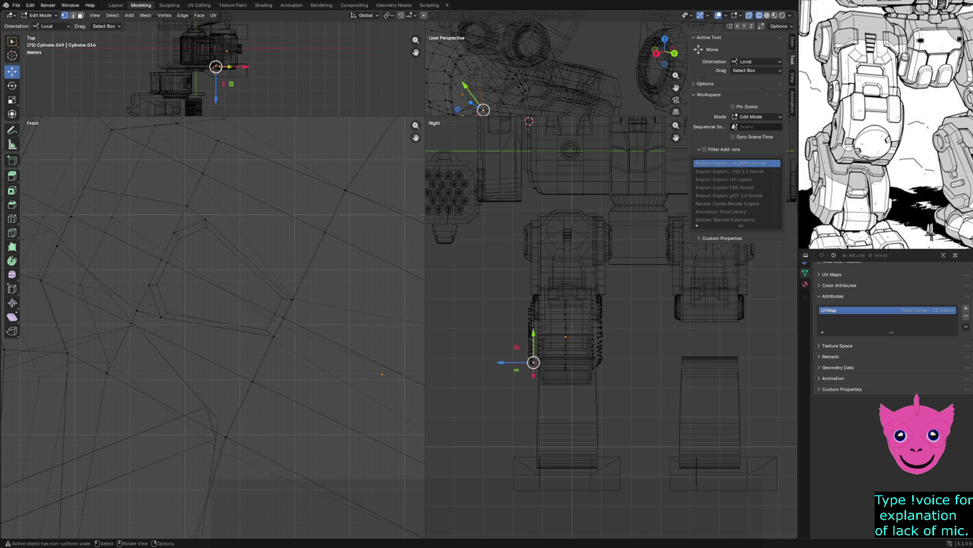
key(alt+a)
middle_drag(532, 76, 487, 106)
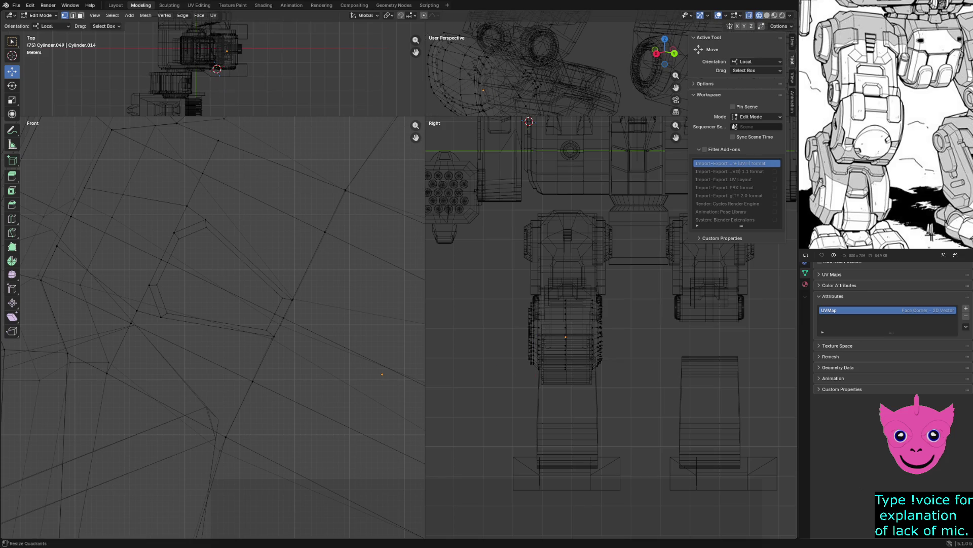
drag(425, 117, 272, 368)
Step: Switch the views back to solid shading and orbit in on the knee-pad armor
key(z)
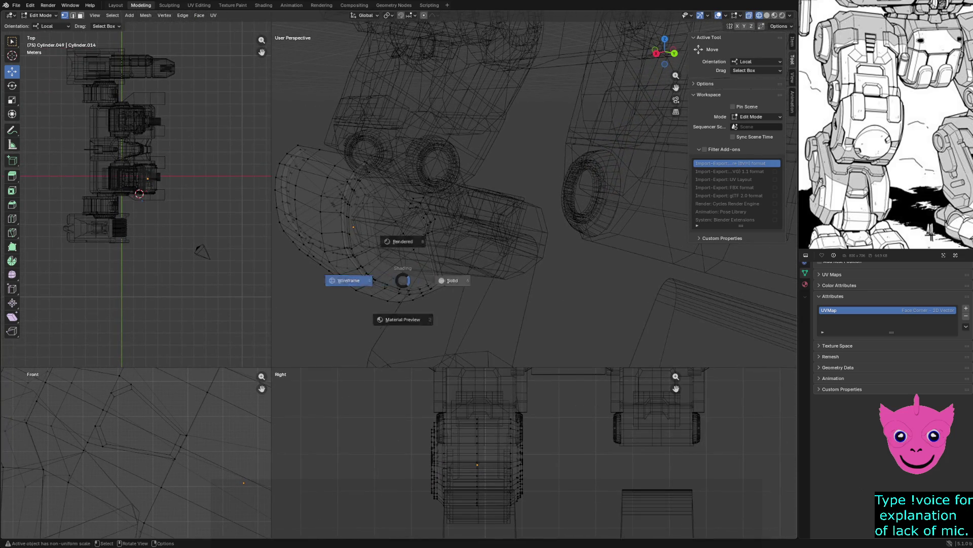
click(452, 279)
middle_drag(451, 280, 487, 228)
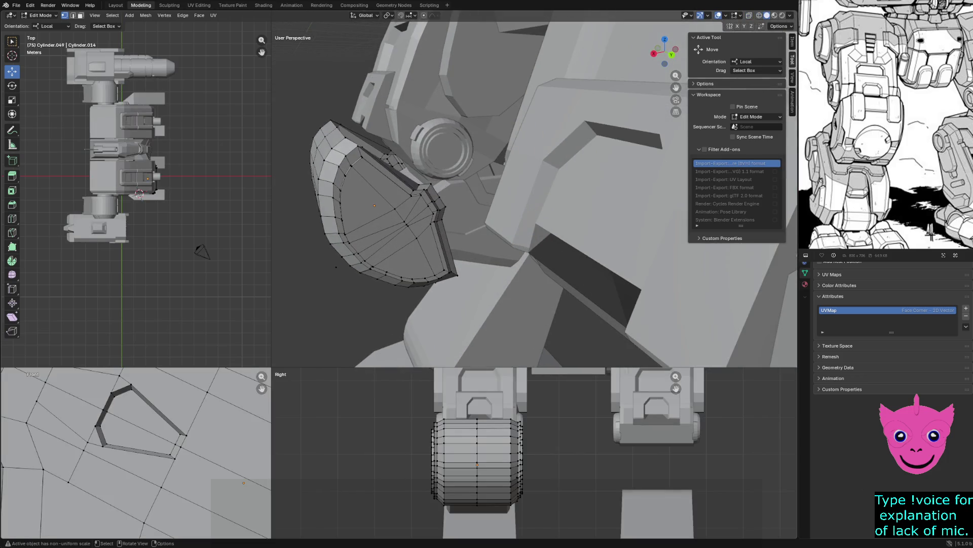
click(363, 232)
scroll(364, 232, up, 3)
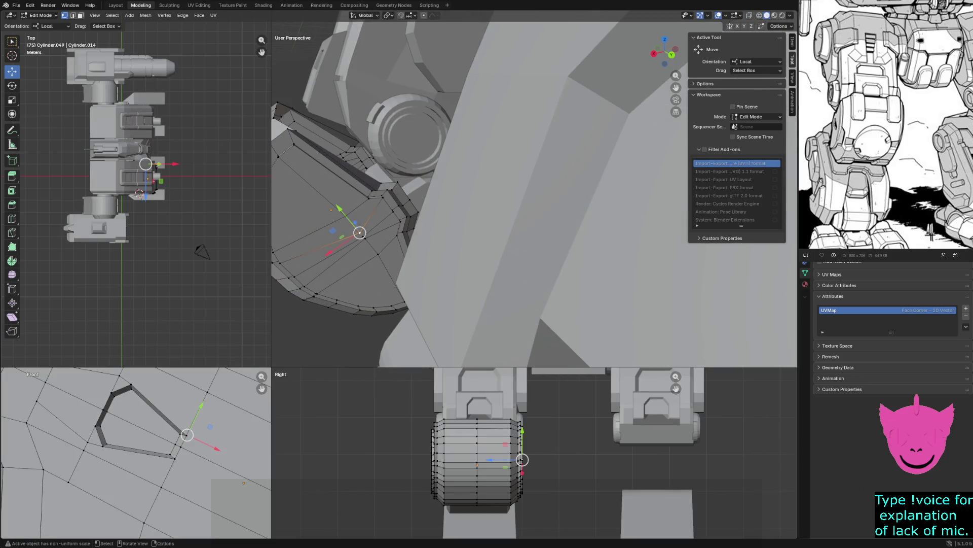
mouse_move(359, 228)
middle_down()
mouse_move(404, 233)
mouse_move(456, 221)
middle_up()
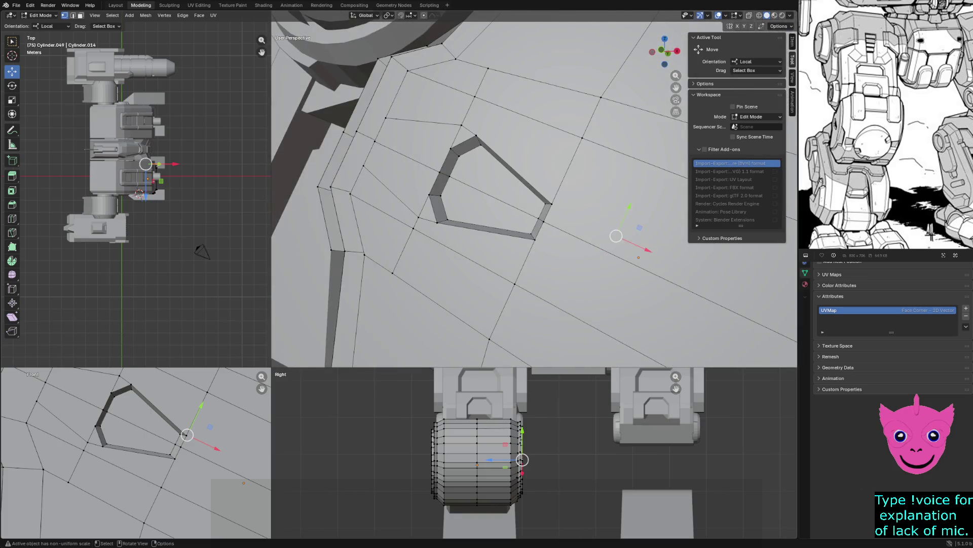
scroll(535, 195, down, 2)
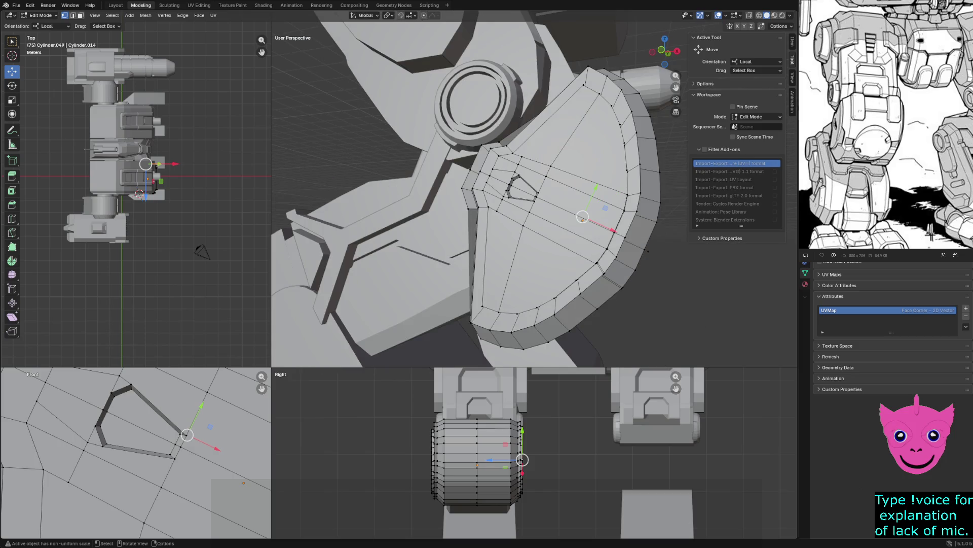
middle_drag(532, 198, 486, 205)
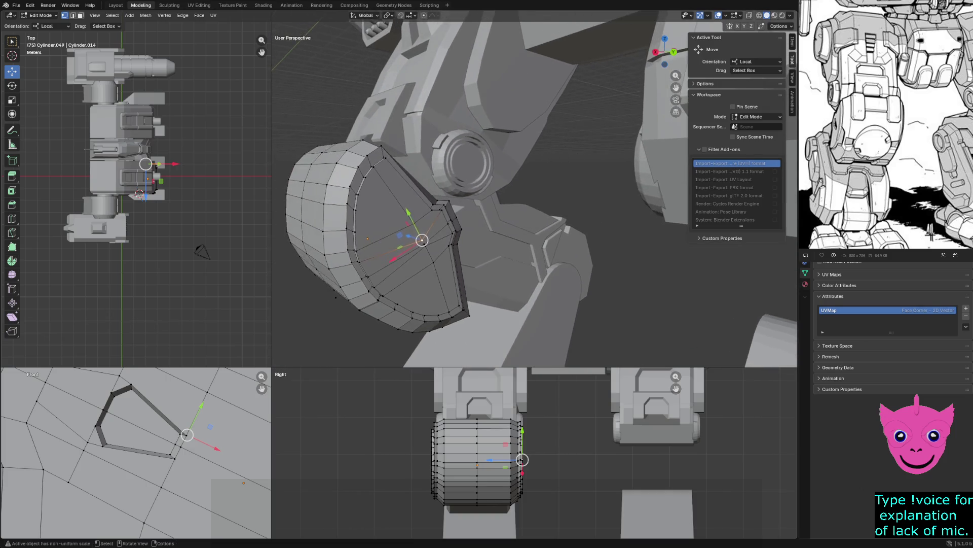
Step: Select the knee-pad rim vertices and the edges to be cut across
click(439, 238)
scroll(438, 238, up, 2)
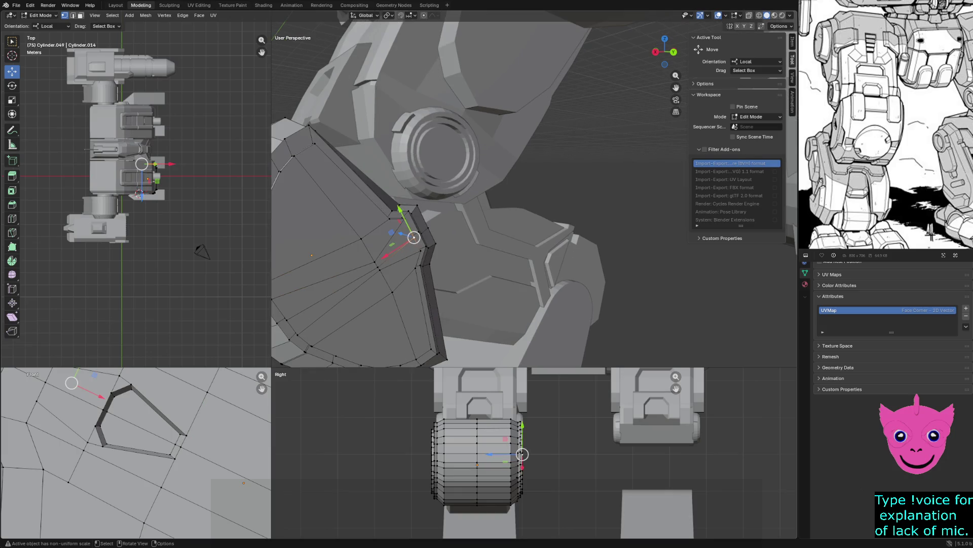
click(405, 218)
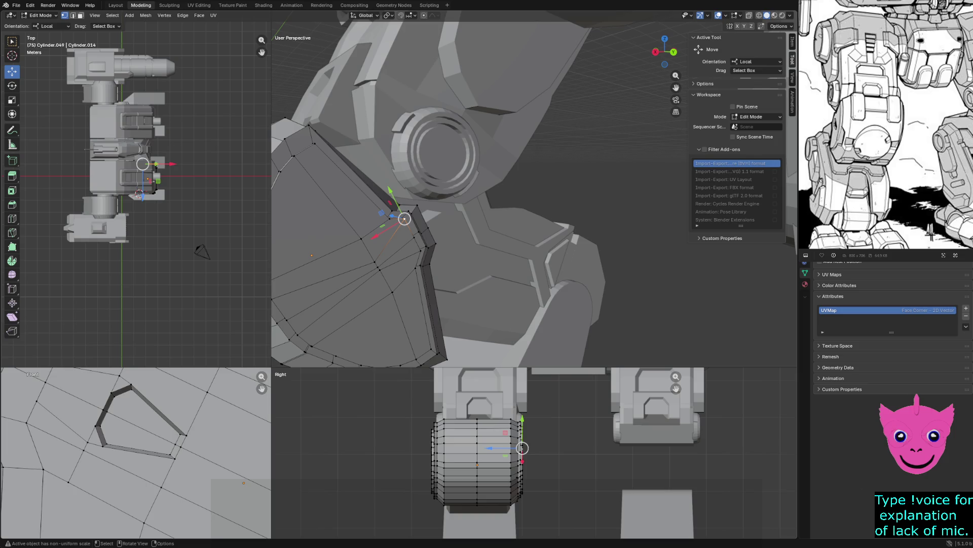
click(303, 225)
scroll(135, 453, down, 5)
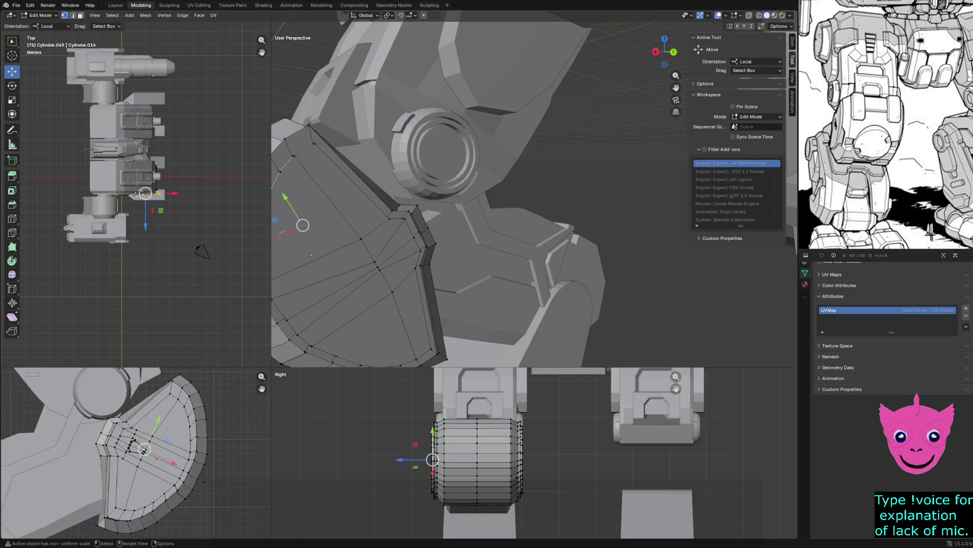
scroll(136, 453, up, 4)
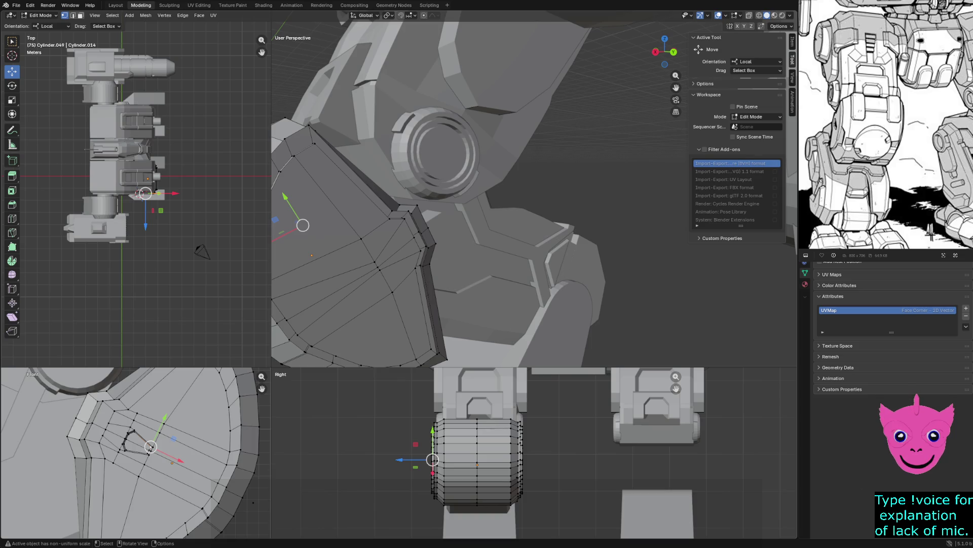
click(410, 263)
click(411, 275)
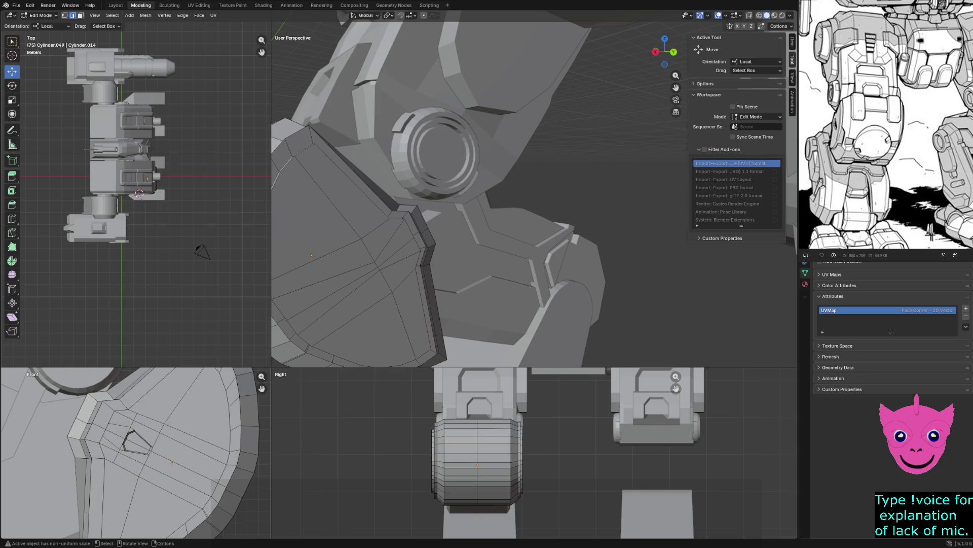
shift+click(404, 268)
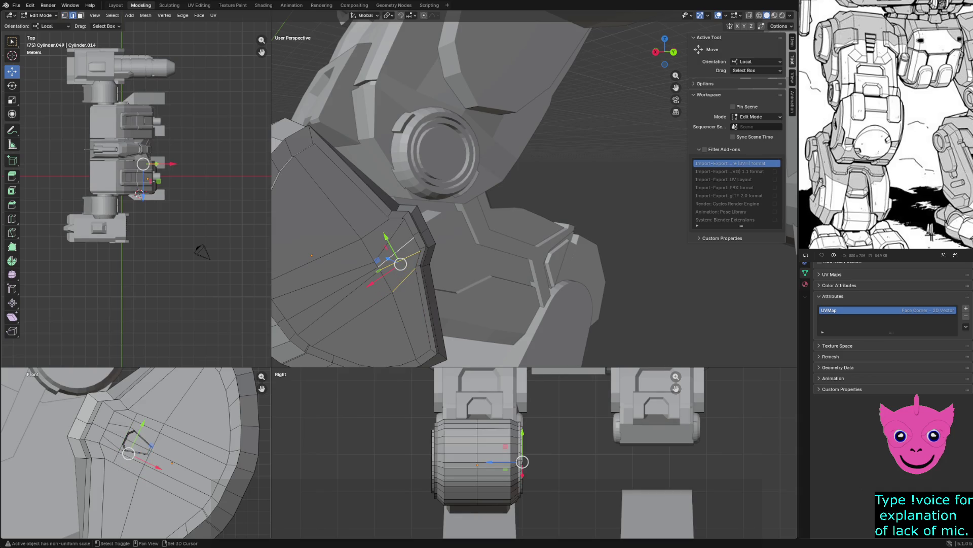
Step: Add a centred loop cut across the selected knee-pad edges and inspect it from the knee joint
shift+click(409, 250)
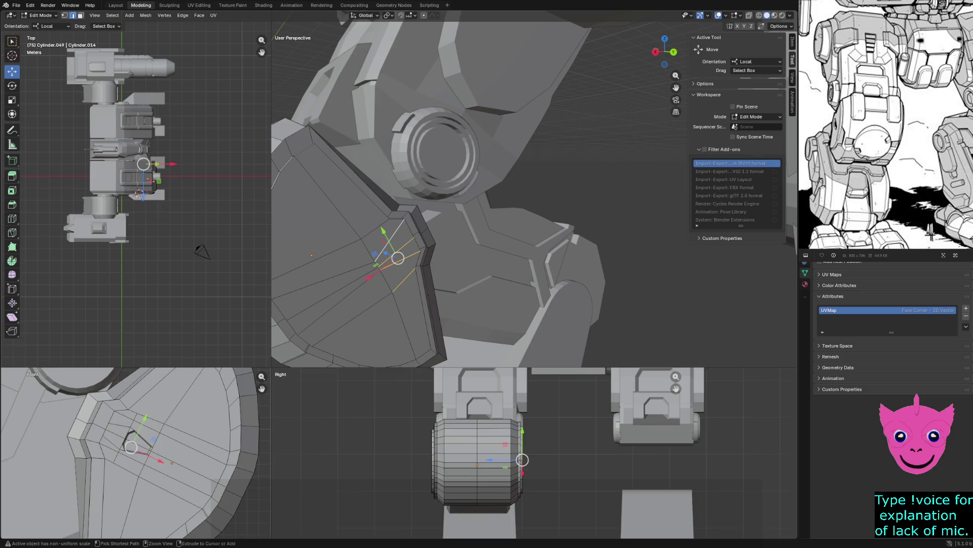
key(ctrl+r)
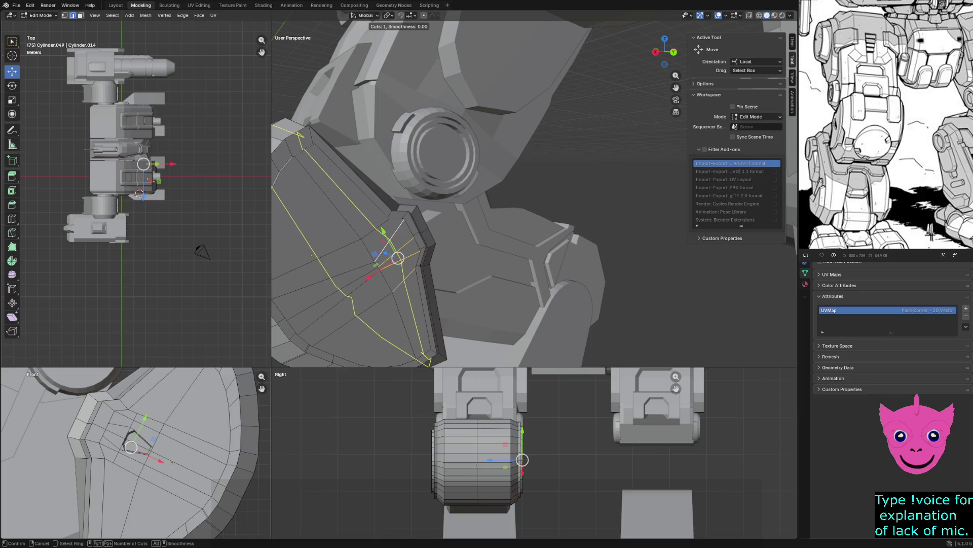
click(373, 298)
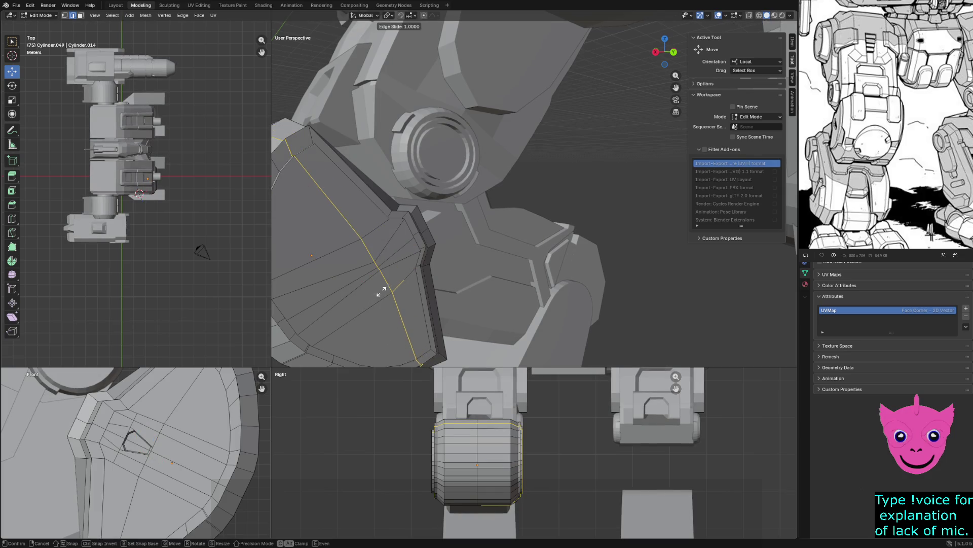
right_click(425, 276)
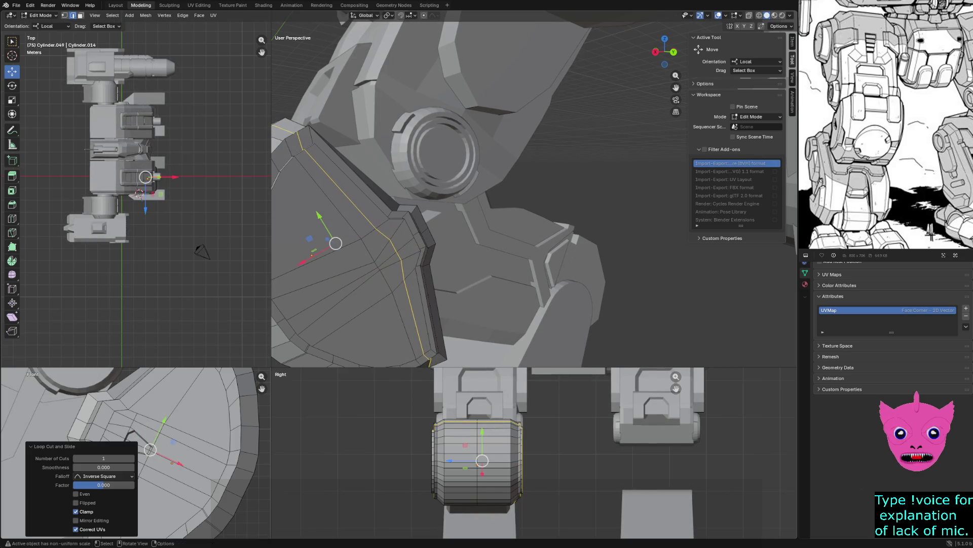
mouse_move(424, 276)
middle_down()
mouse_move(456, 289)
mouse_move(533, 228)
middle_up()
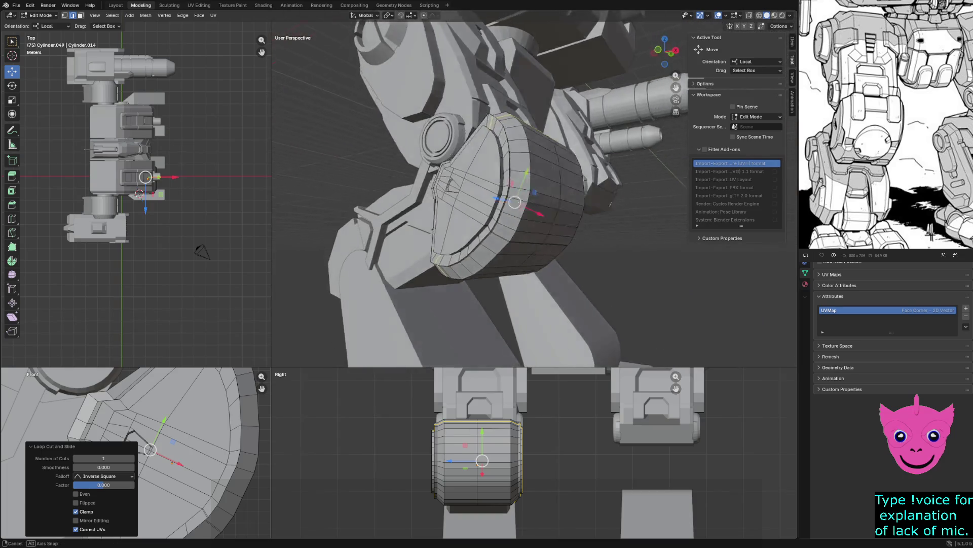
scroll(486, 190, up, 2)
scroll(487, 191, down, 2)
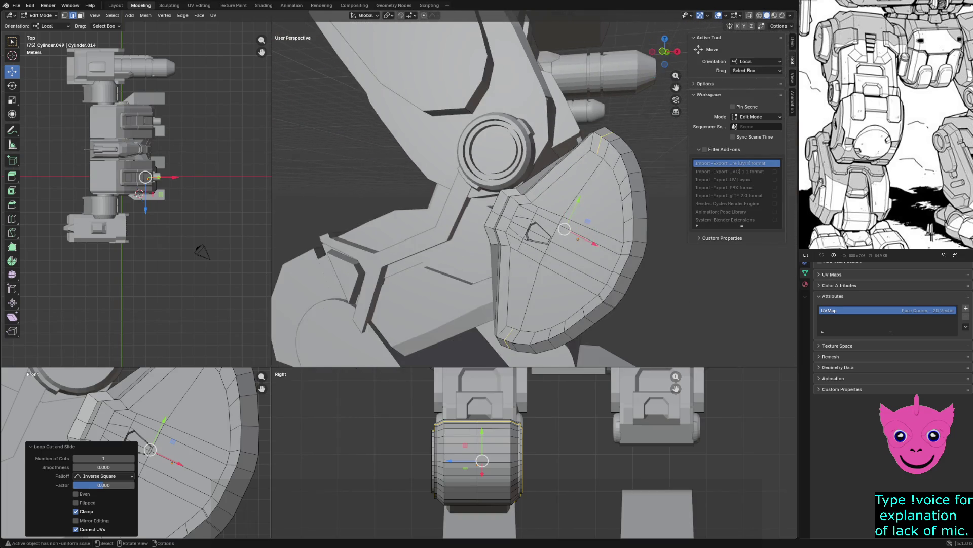
scroll(488, 190, up, 2)
middle_drag(532, 190, 456, 228)
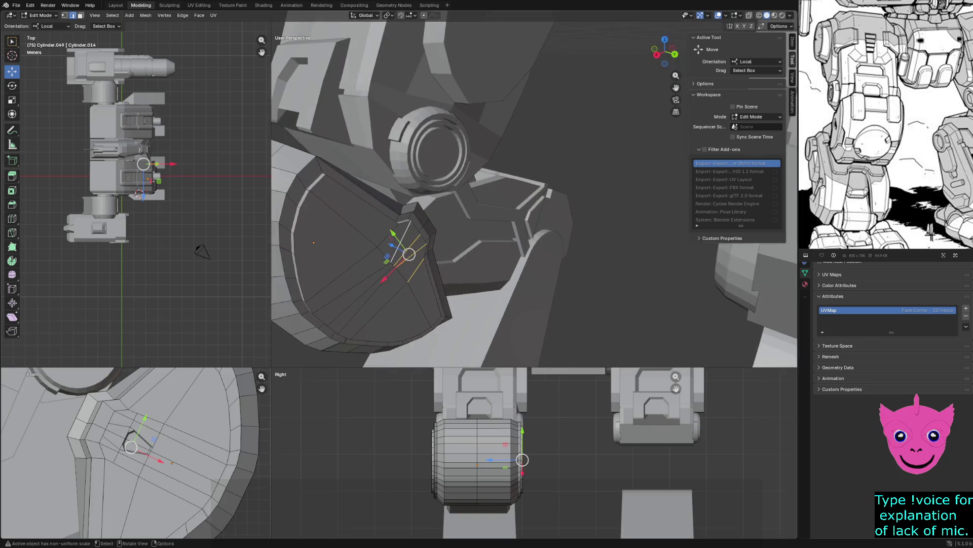
middle_drag(457, 190, 426, 213)
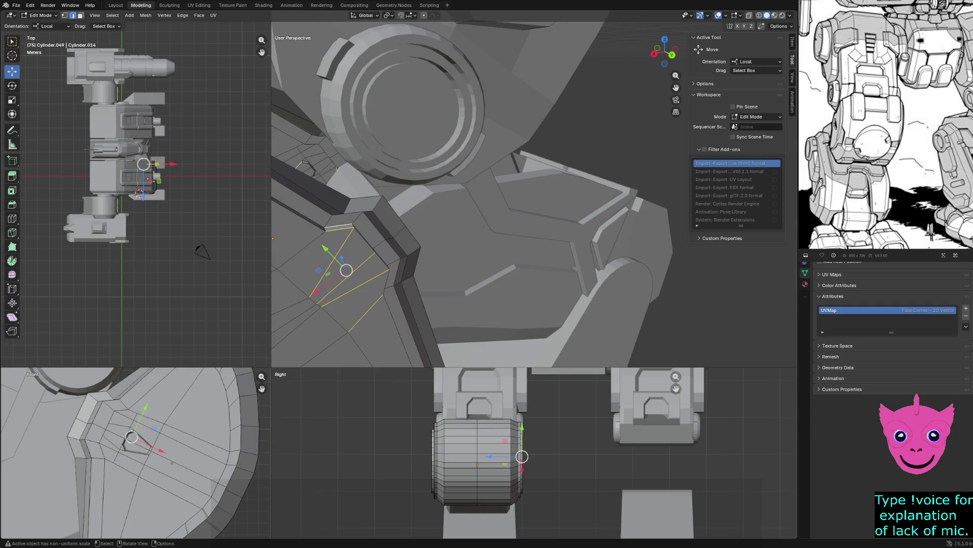
Step: Select a second run of knee-pad edges and start another loop cut across them
click(332, 261)
shift+click(346, 279)
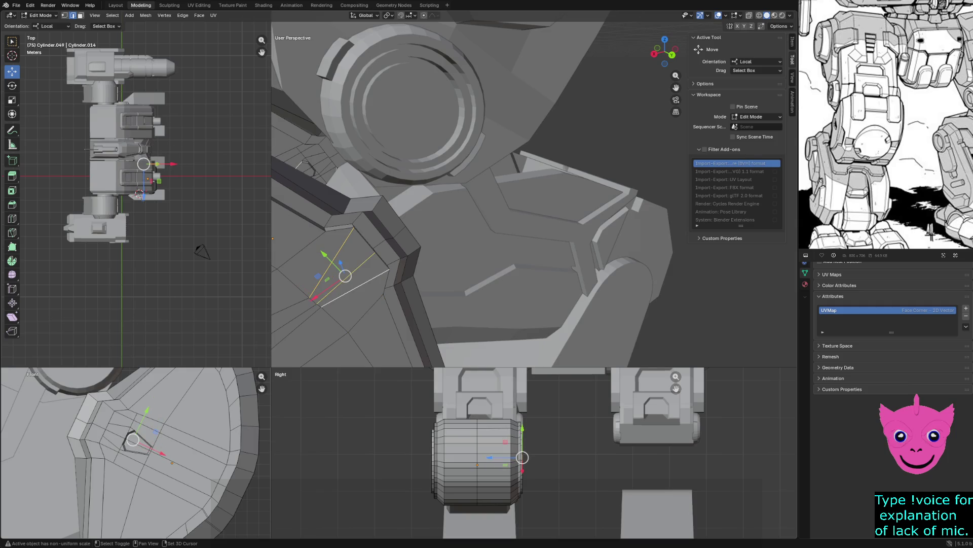
shift+click(365, 314)
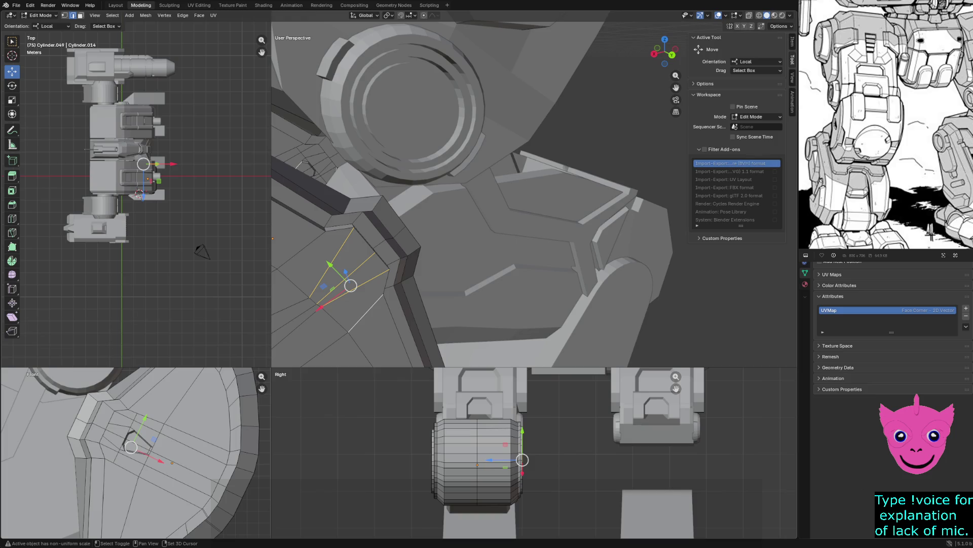
shift+click(303, 251)
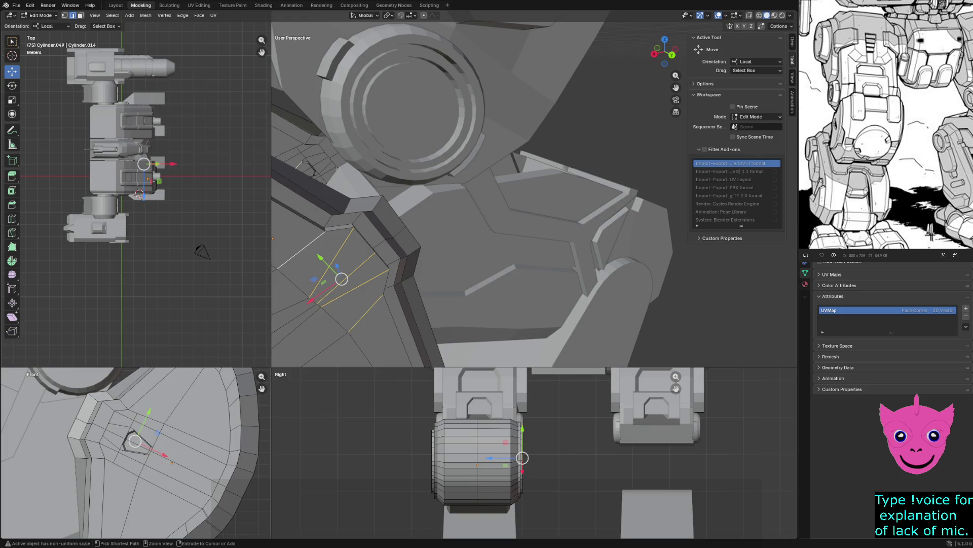
key(ctrl+r)
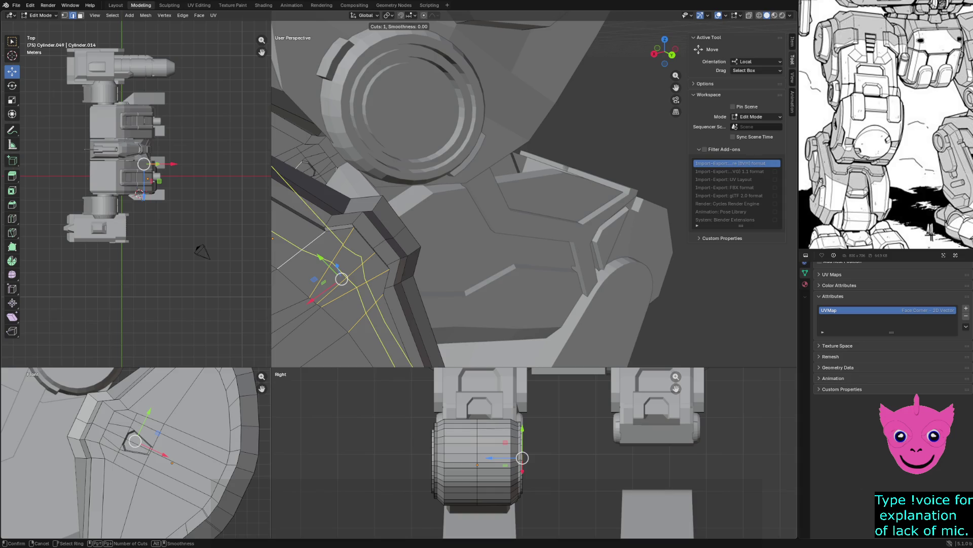
Step: Place the second edge loop unslid and knife-cut a joining edge across the knee-pad plate
click(272, 238)
right_click(273, 238)
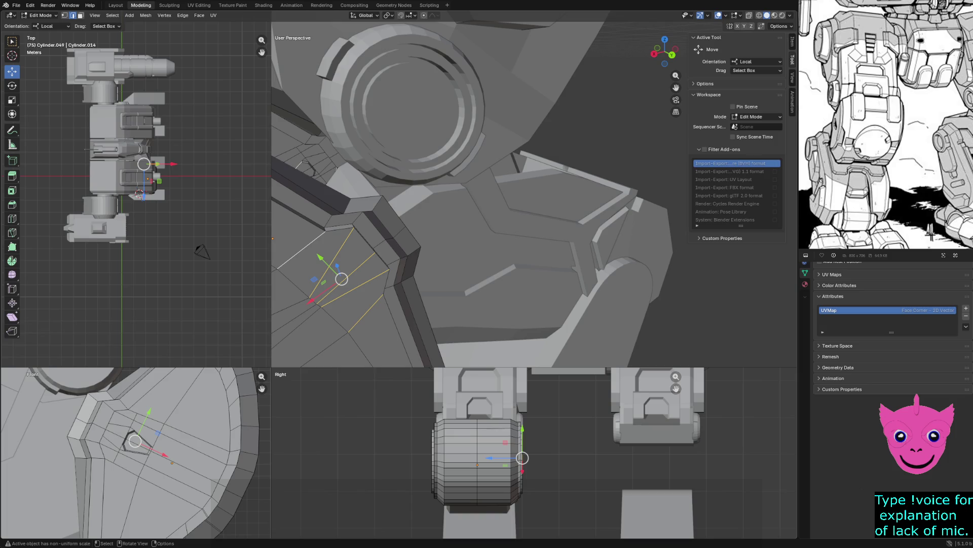
key(k)
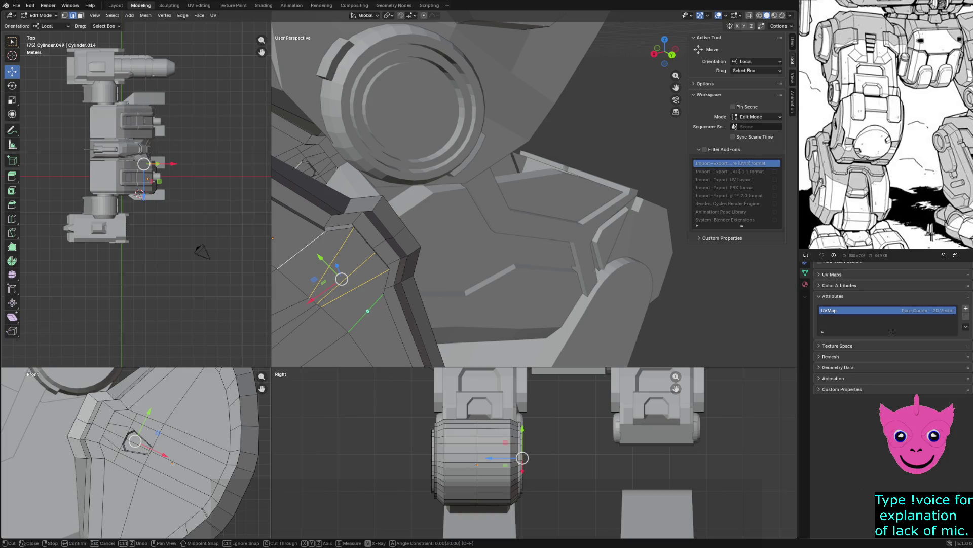
click(368, 311)
click(312, 242)
key(Return)
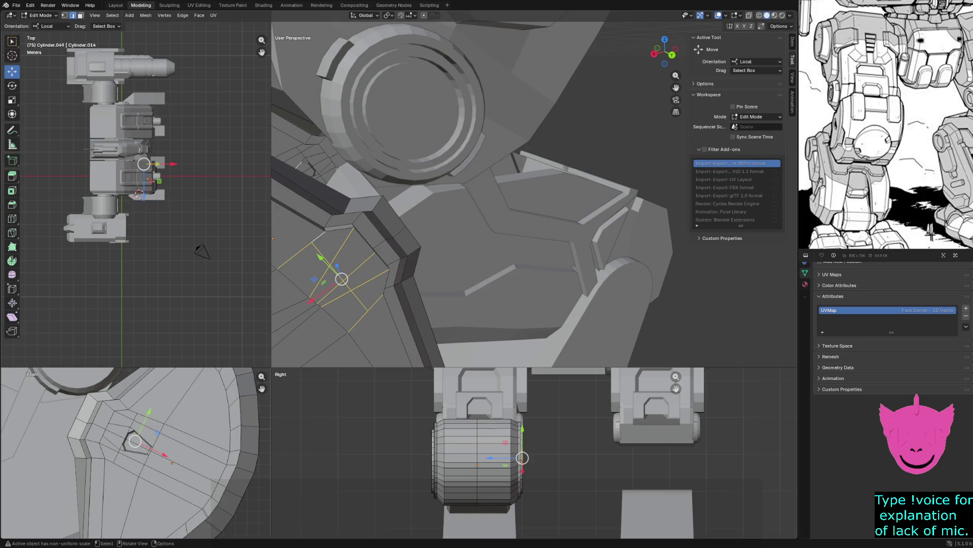
Step: Orbit both views onto the knee pad and switch them to see-through wireframe
middle_drag(457, 228, 487, 213)
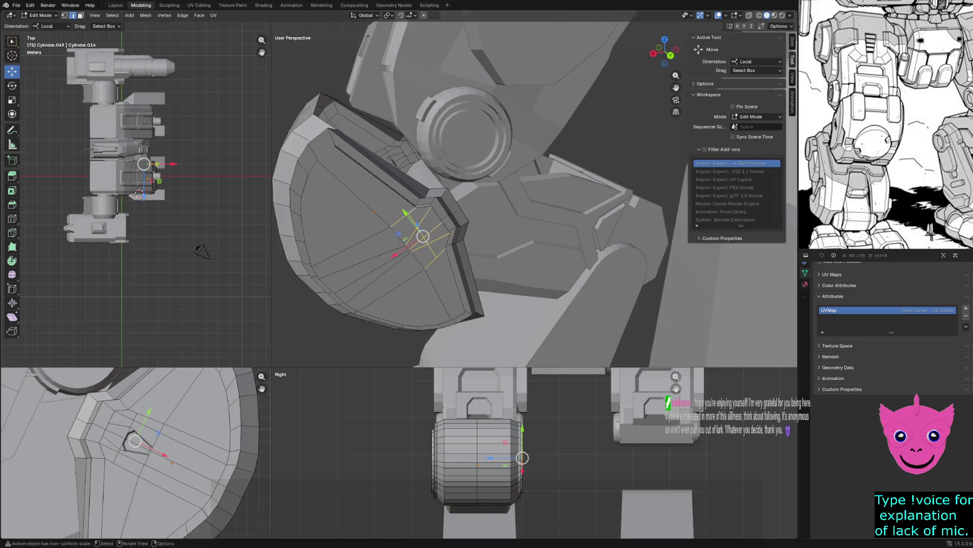
middle_drag(136, 456, 152, 450)
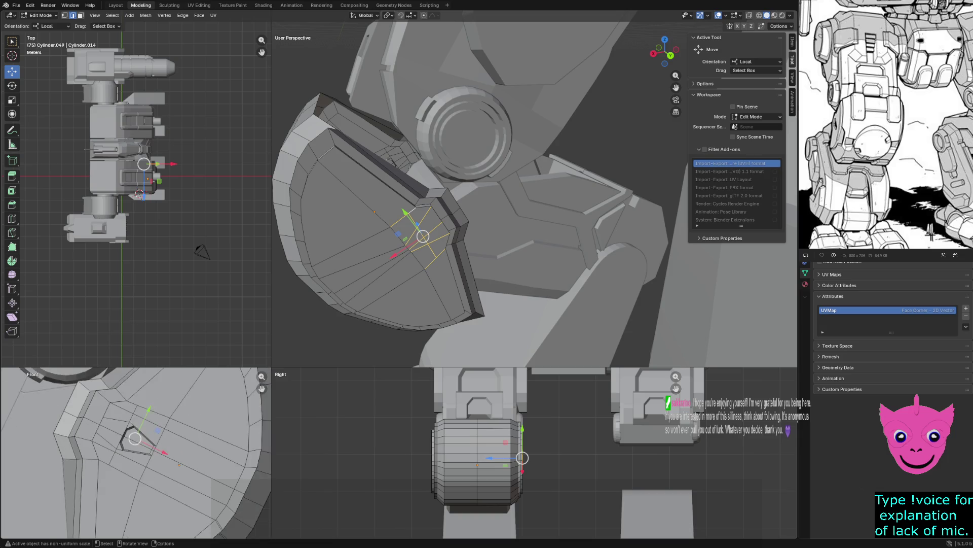
key(z)
click(77, 459)
middle_drag(137, 457, 153, 449)
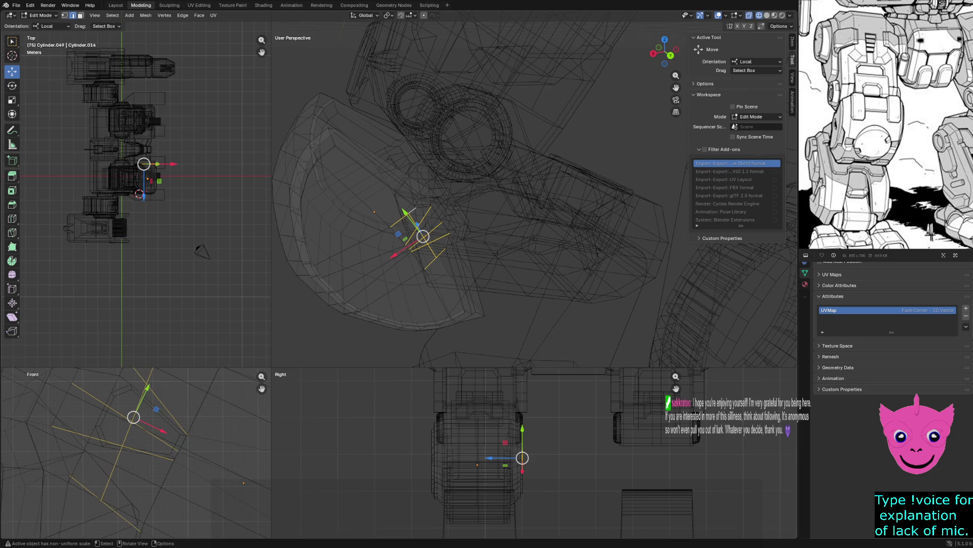
Step: Try sliding the geometry along local X, undo it, return to solid shading and re-enter Edit Mode
drag(160, 431, 146, 421)
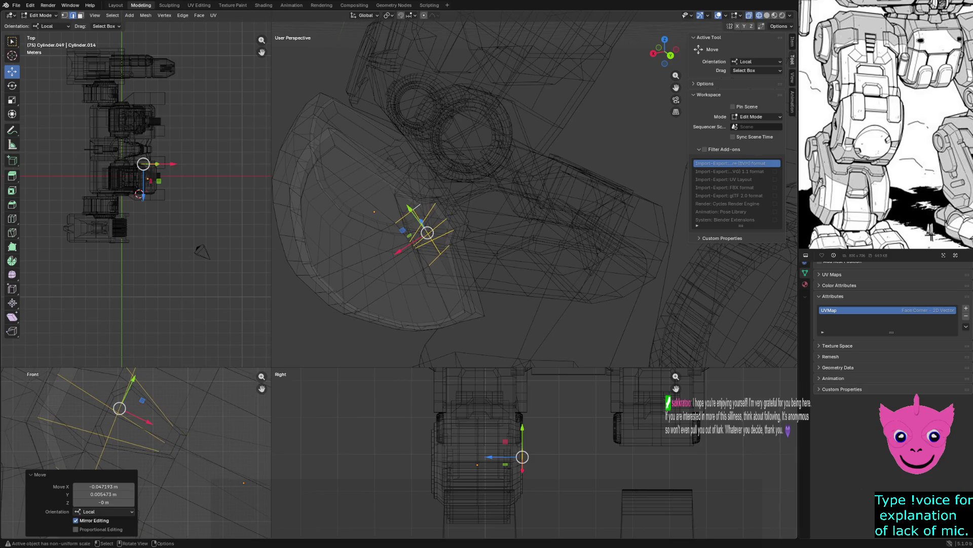
key(ctrl+z)
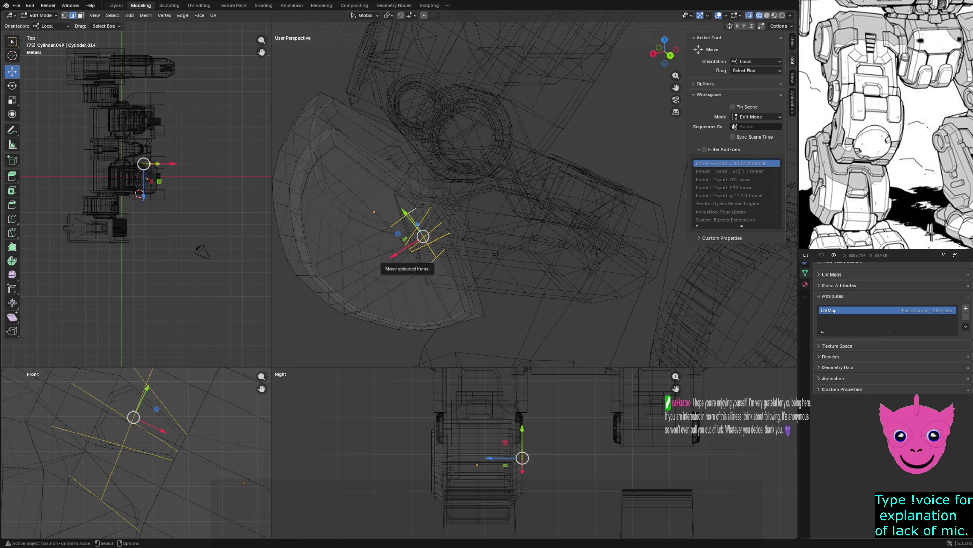
key(z)
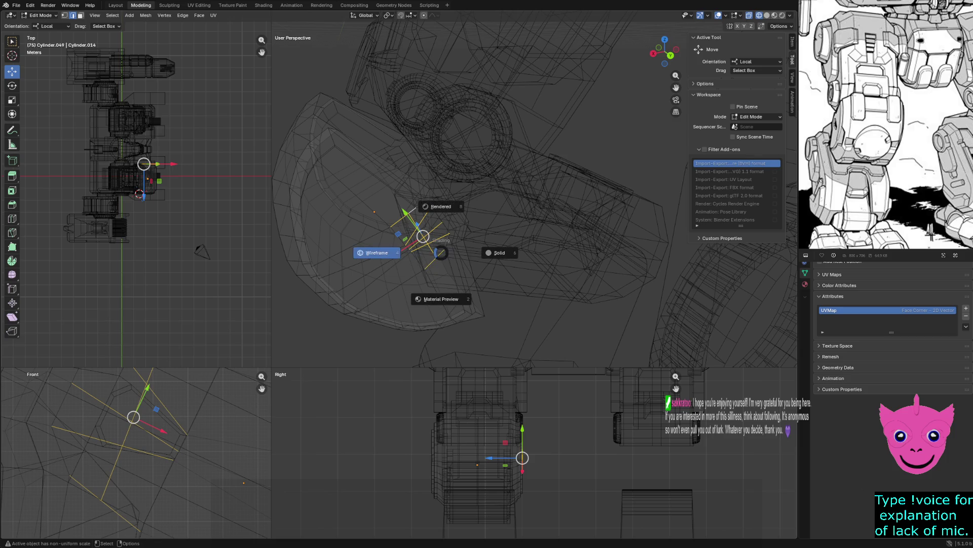
key(z)
click(445, 252)
key(Tab)
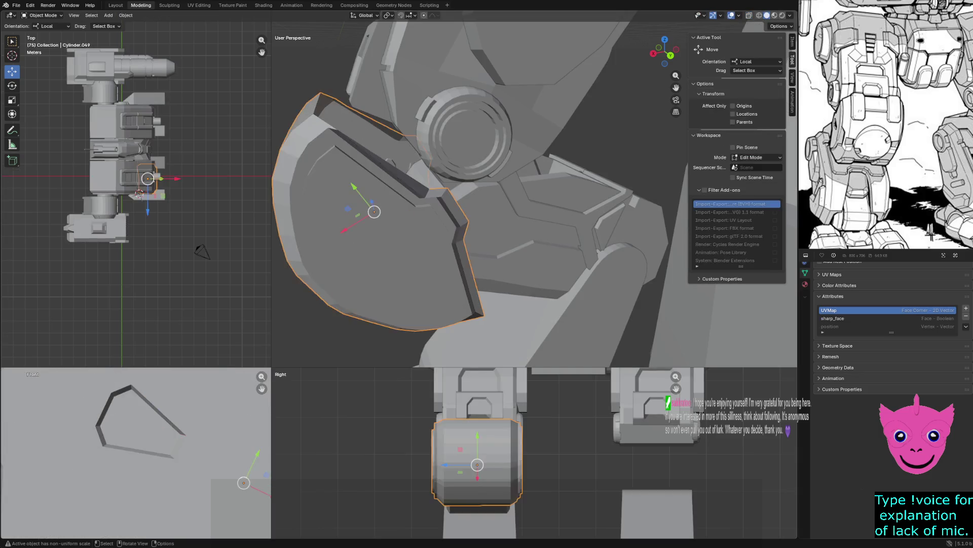
key(Tab)
scroll(506, 141, up, 3)
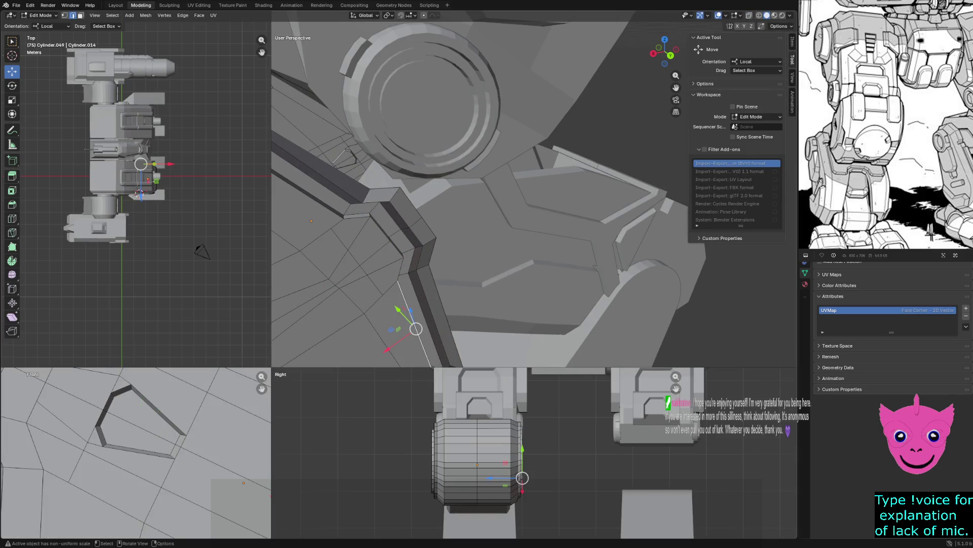
Step: Select the vertices around the knee-pad cutout and start moving them in the front plane in wireframe
key(1)
click(375, 284)
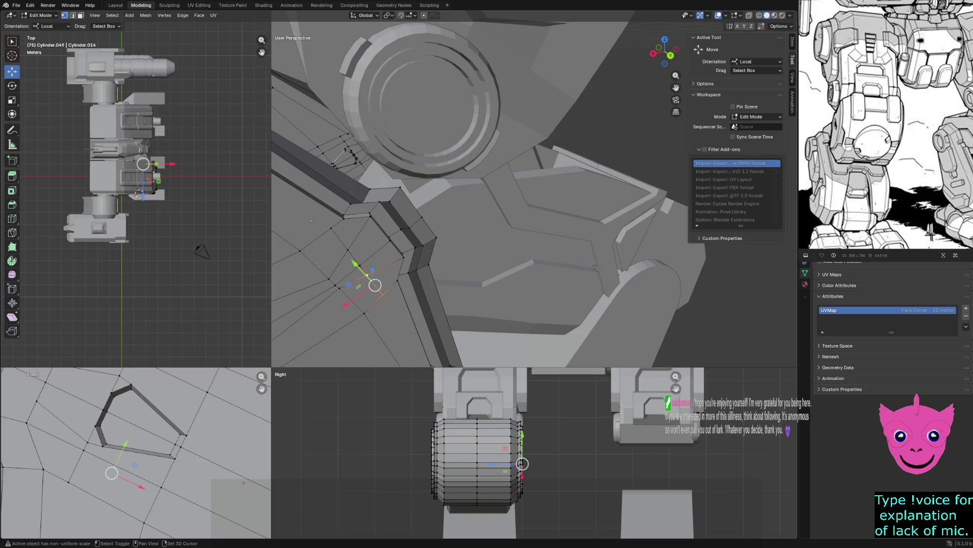
shift+click(348, 251)
shift+click(331, 229)
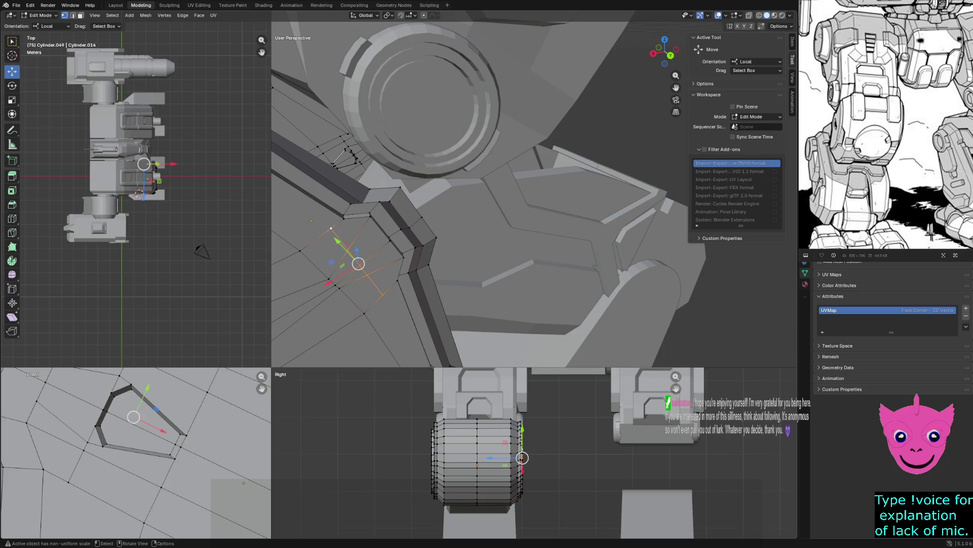
scroll(138, 451, up, 2)
scroll(139, 451, down, 1)
shift+middle_drag(138, 451, 162, 482)
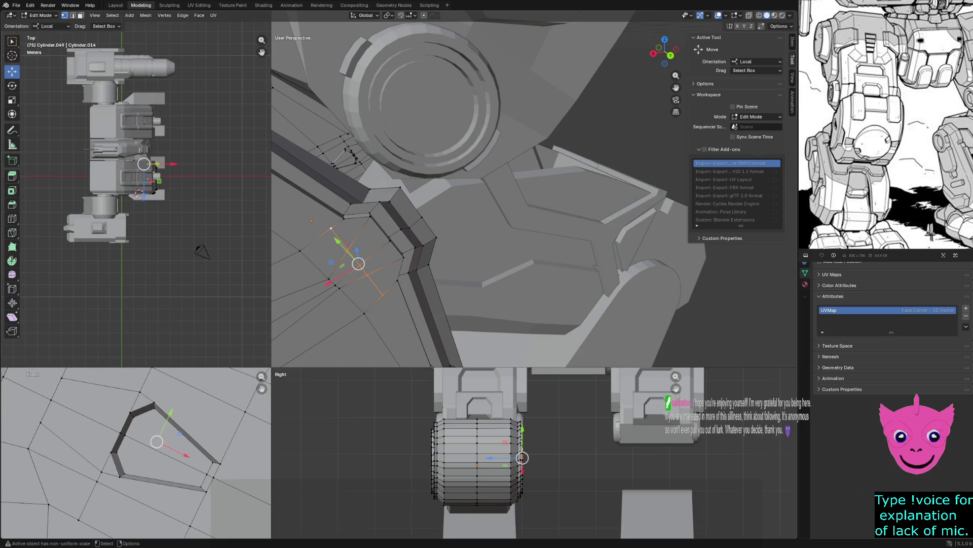
key(z)
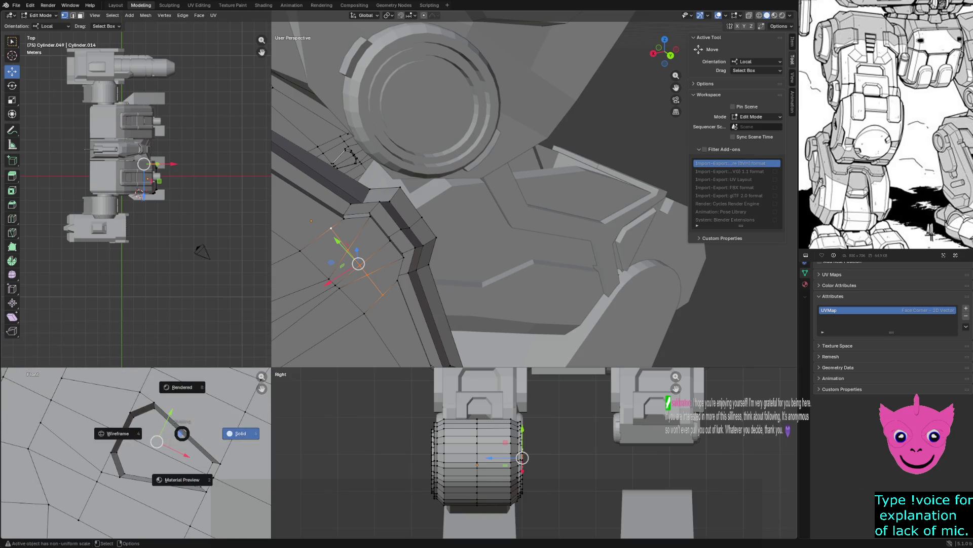
click(114, 434)
drag(180, 433, 149, 427)
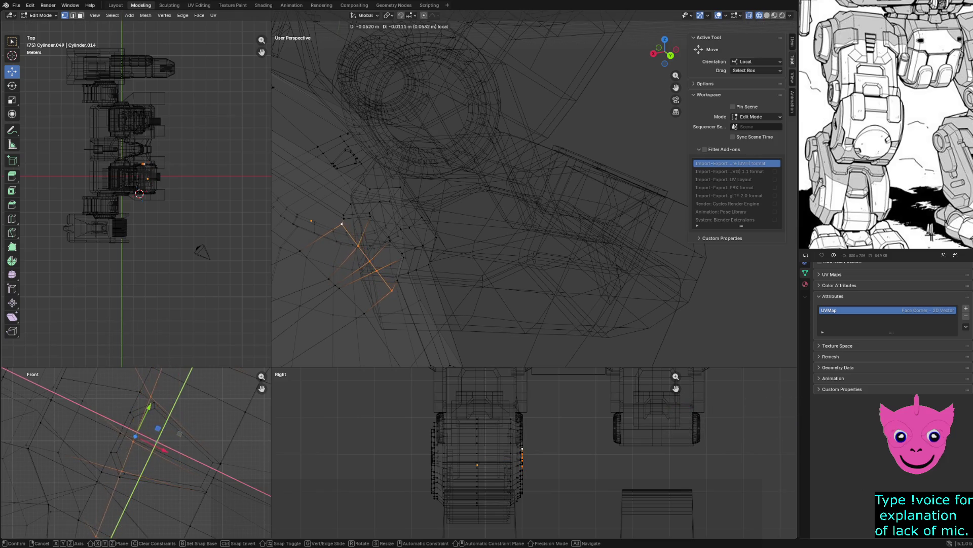
Step: Undo the large cutout-vertex shift and replace it with a slight nudge in the front view
drag(149, 427, 145, 420)
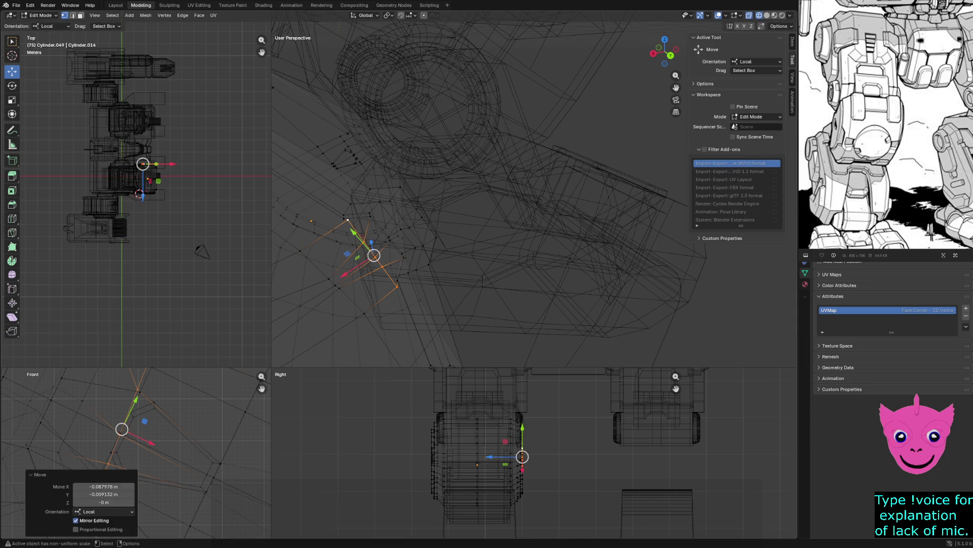
shift+middle_drag(133, 426, 131, 451)
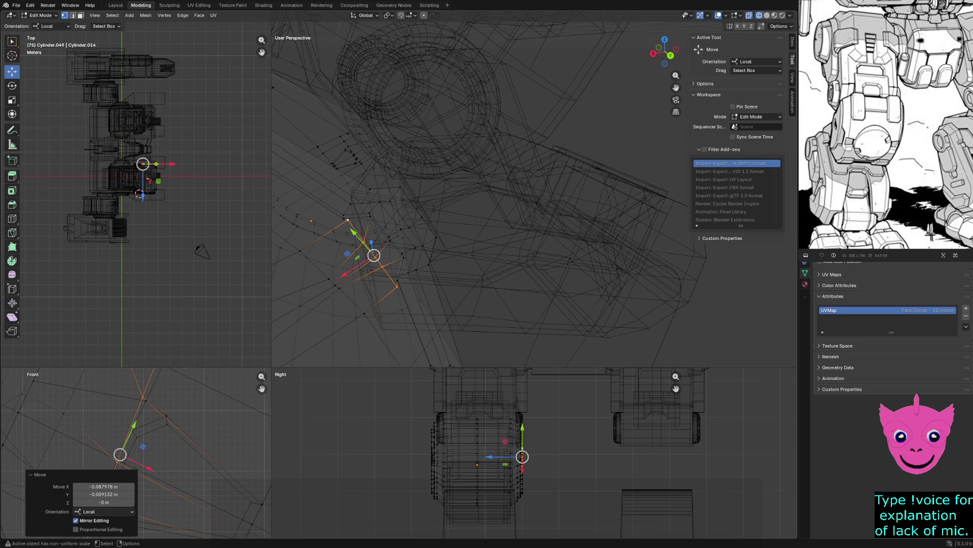
key(ctrl+z)
drag(143, 396, 147, 399)
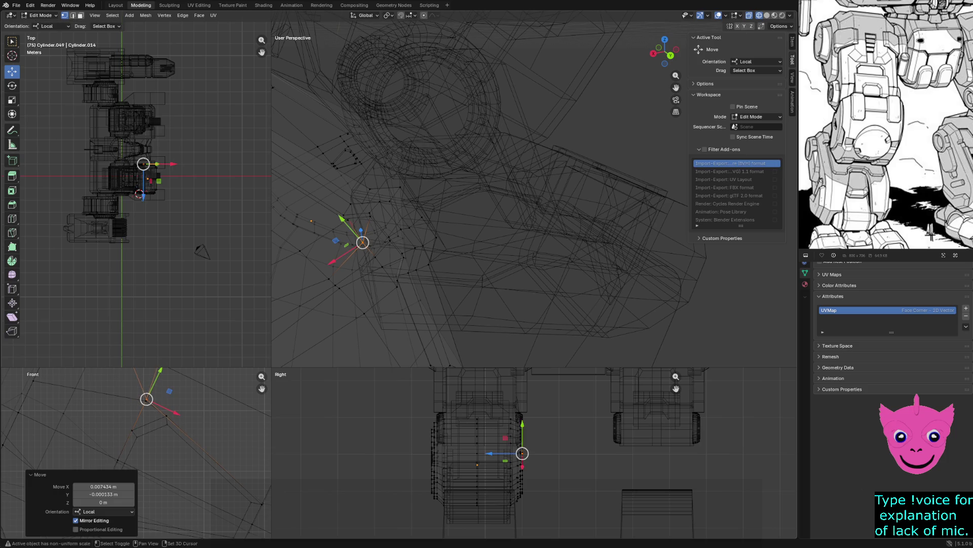
shift+middle_drag(137, 456, 137, 380)
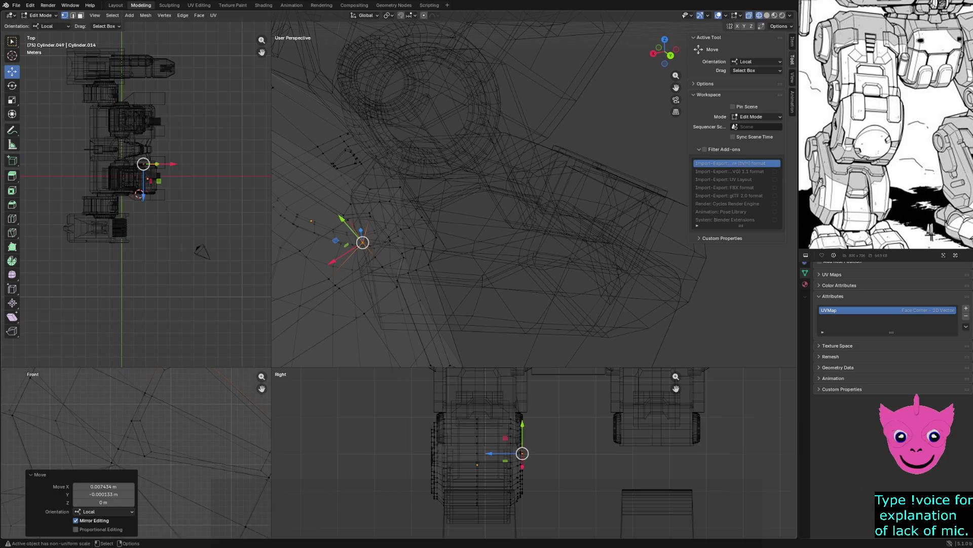
key(z)
Step: In solid shading, pull a vertex beside the cutout down and left, then clear the selection
click(370, 244)
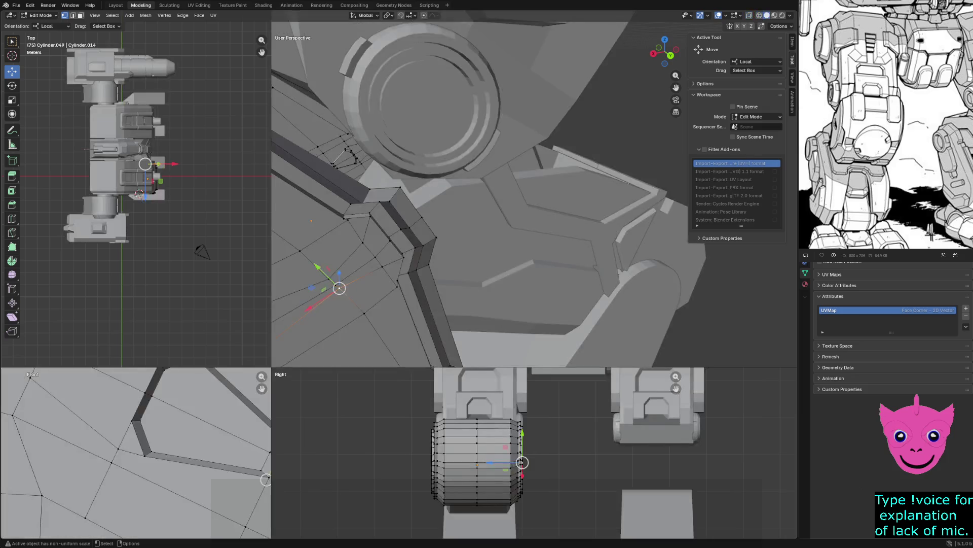
click(382, 266)
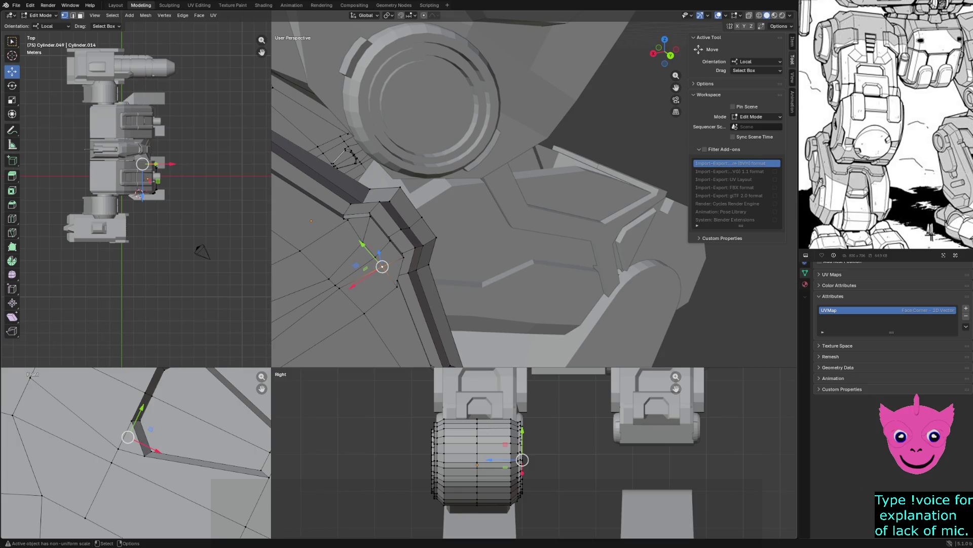
drag(128, 437, 120, 448)
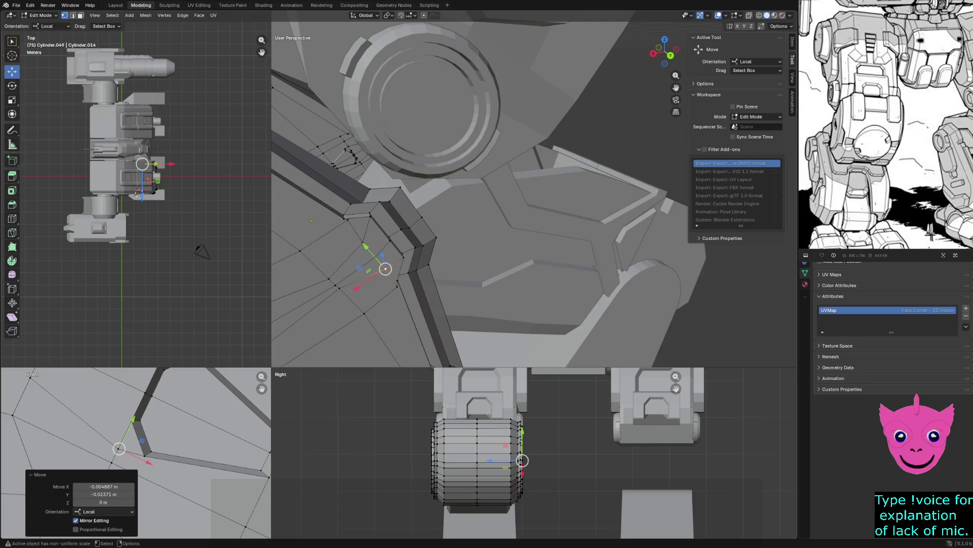
click(339, 288)
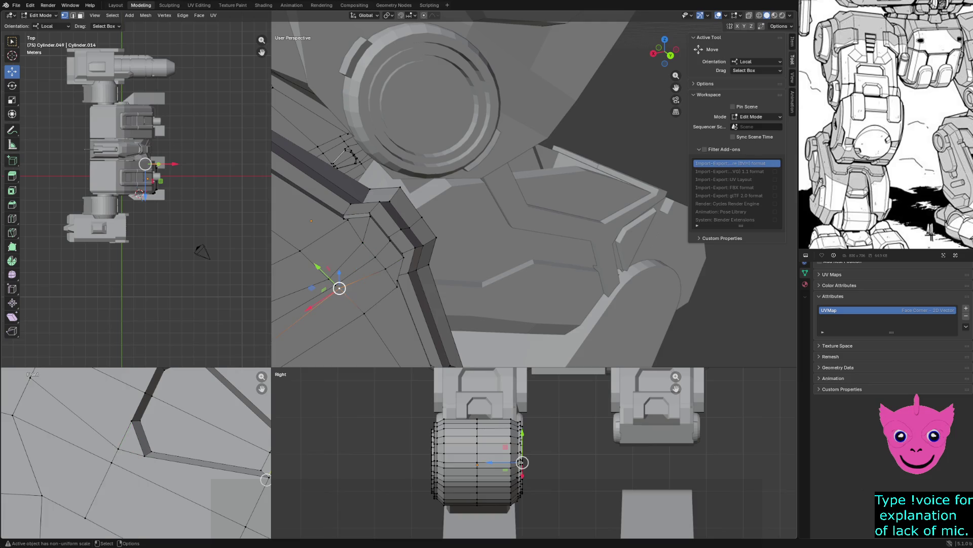
click(328, 279)
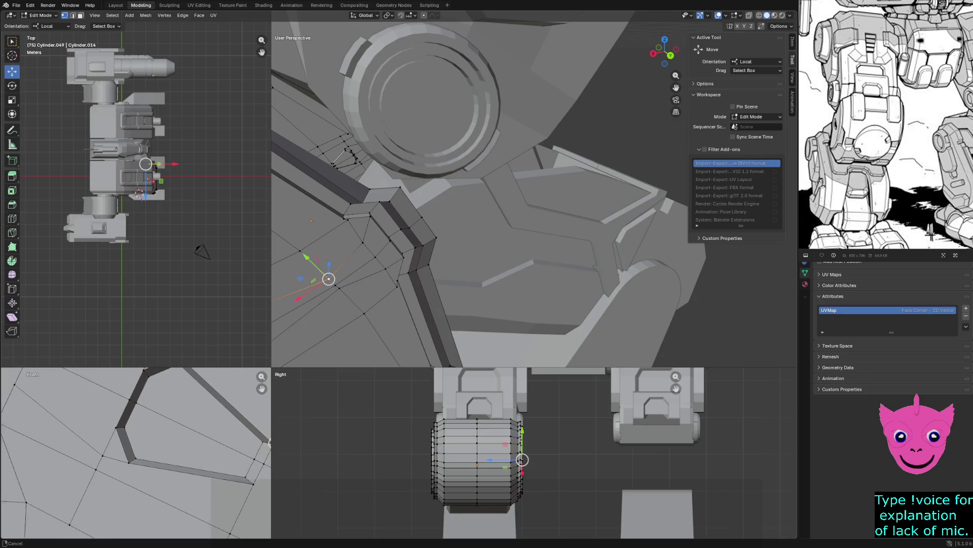
shift+middle_drag(190, 426, 141, 441)
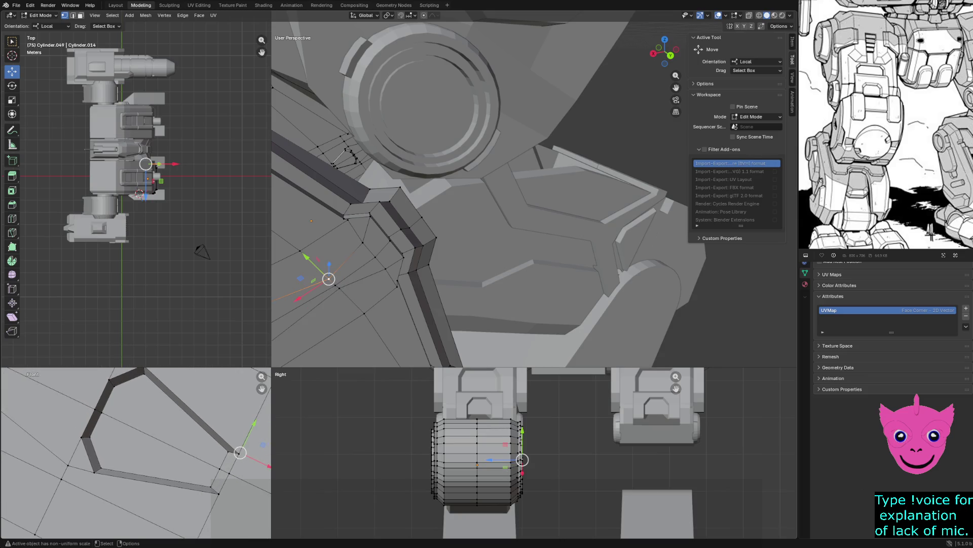
click(363, 242)
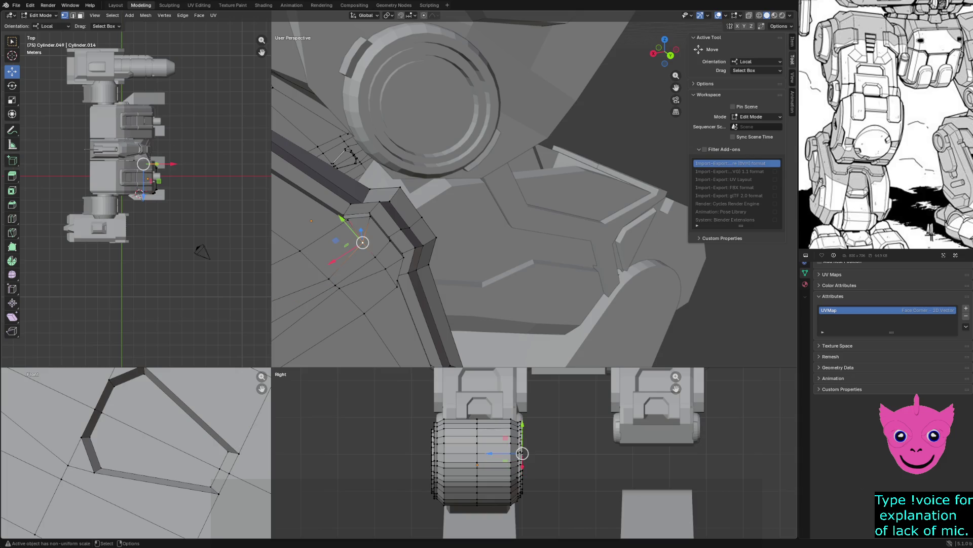
key(alt+a)
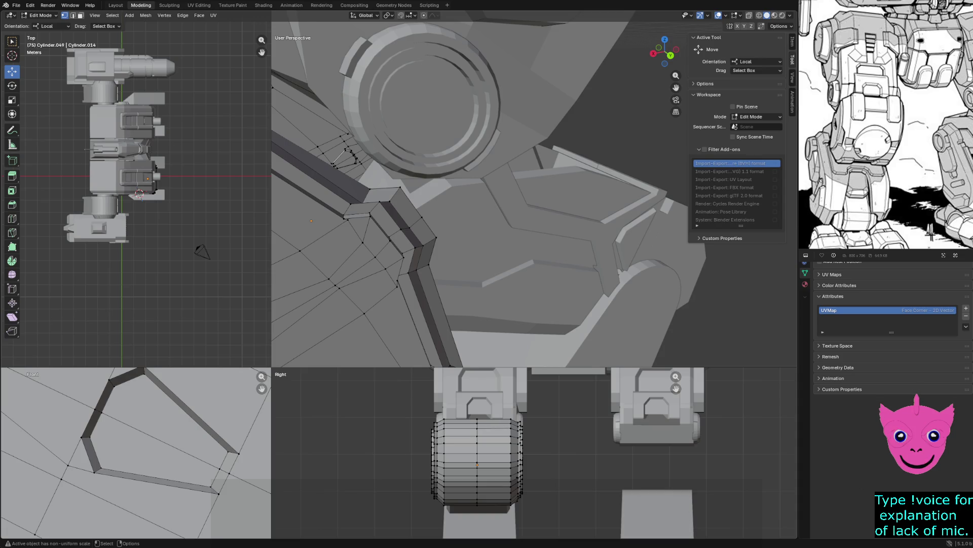
Step: Select an element on the knee-pad rim and look through the Edge menu without applying anything
middle_drag(457, 190, 494, 175)
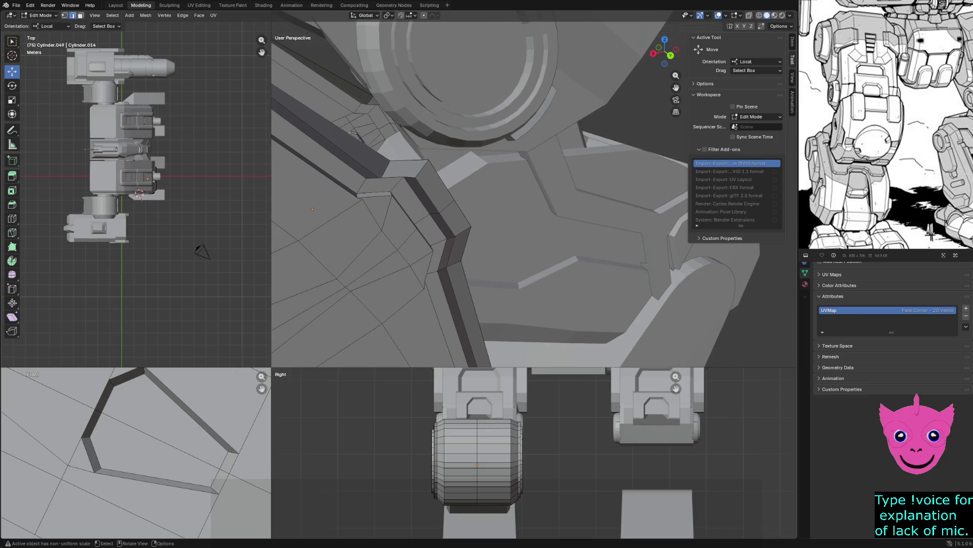
click(372, 216)
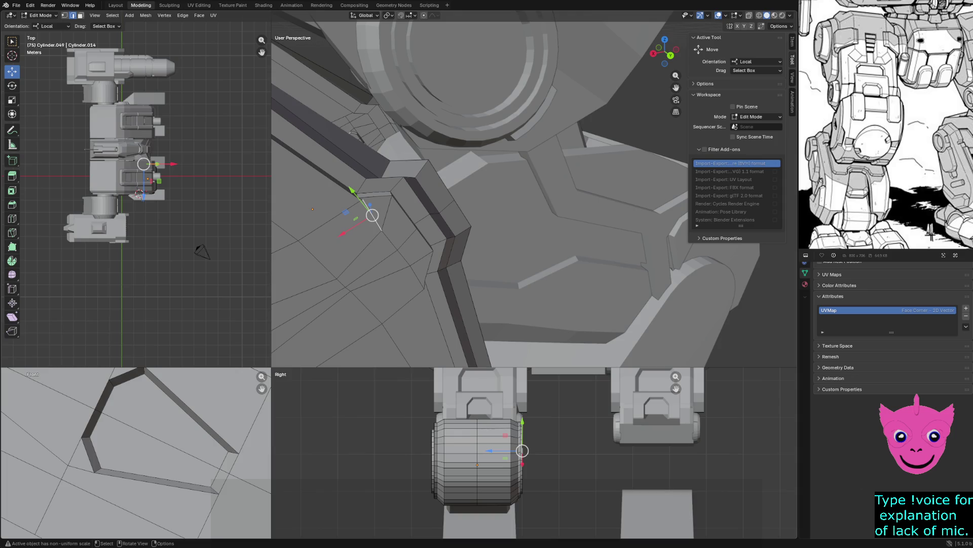
key(b)
key(Escape)
click(140, 194)
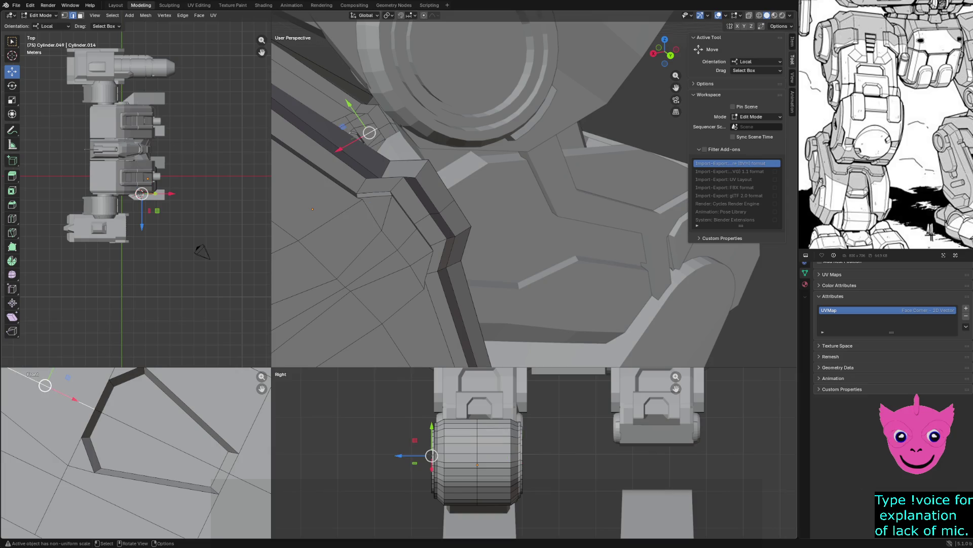
key(ctrl+e)
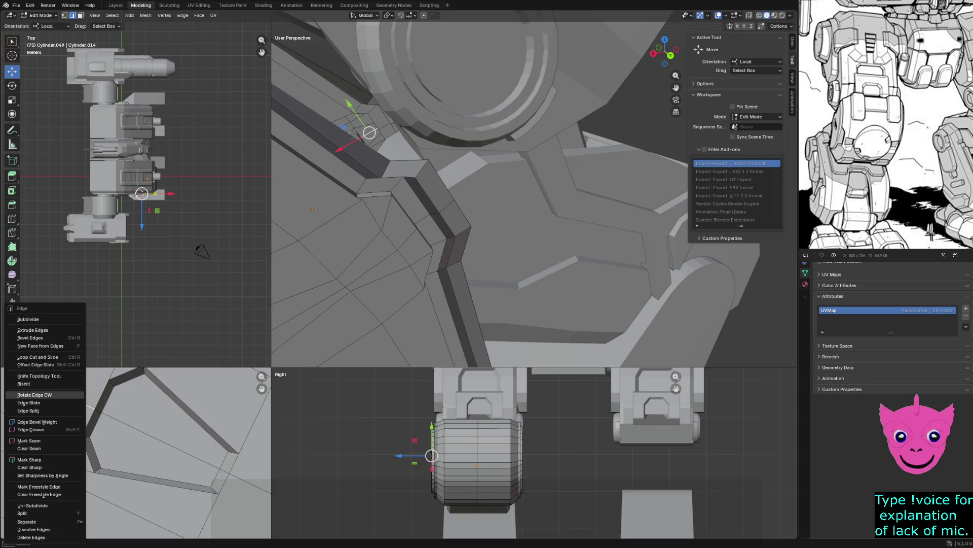
click(34, 394)
Step: Return to Object Mode, box-select the knee pad in the front view and undo its accidental vertical move
key(Tab)
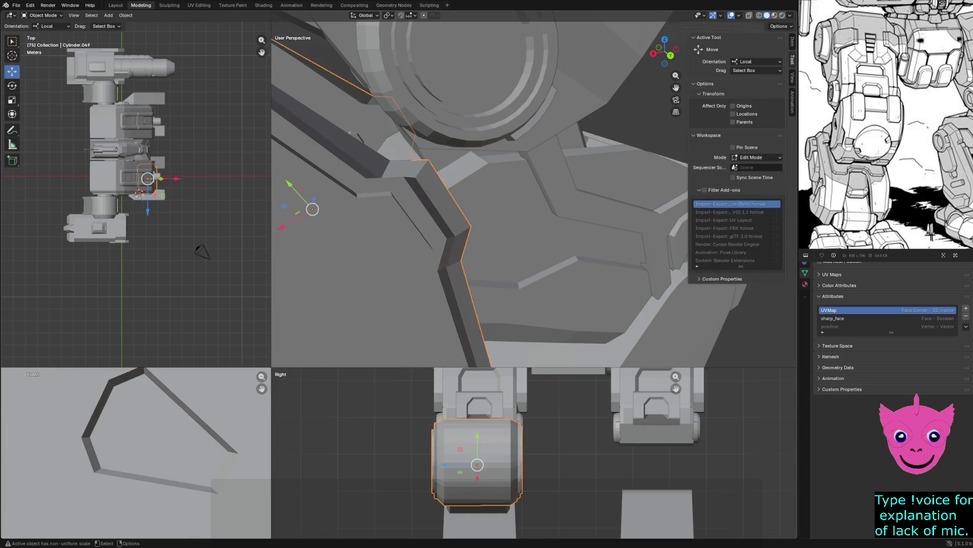
right_click(34, 375)
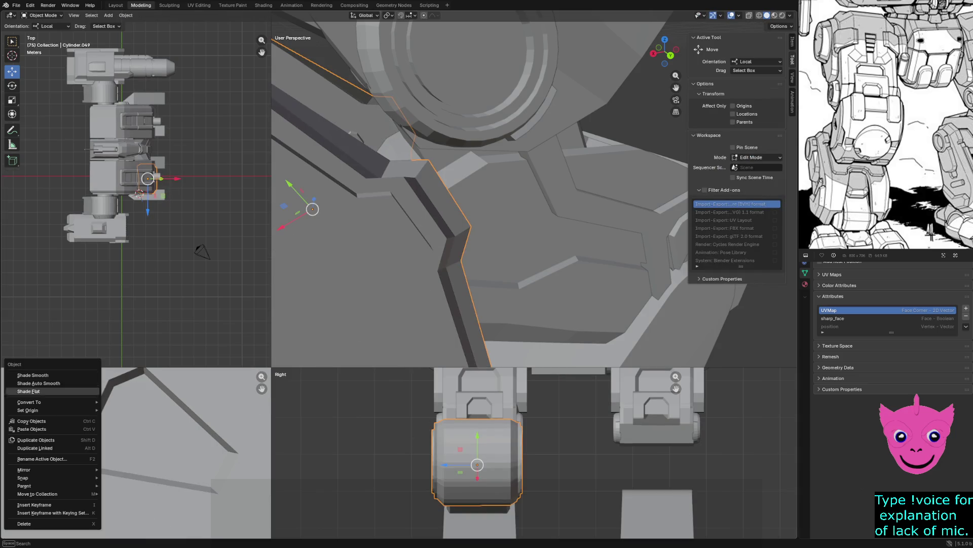
key(Escape)
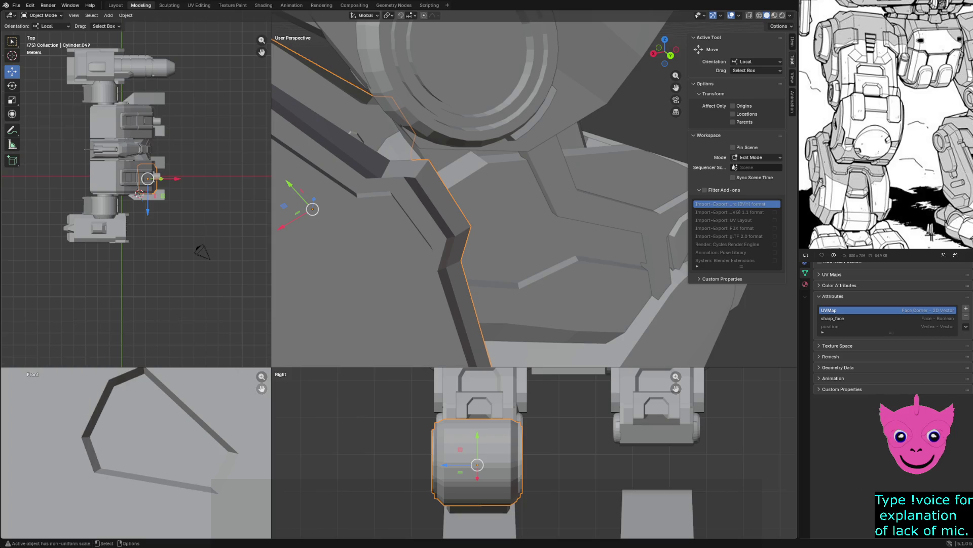
drag(211, 402, 239, 409)
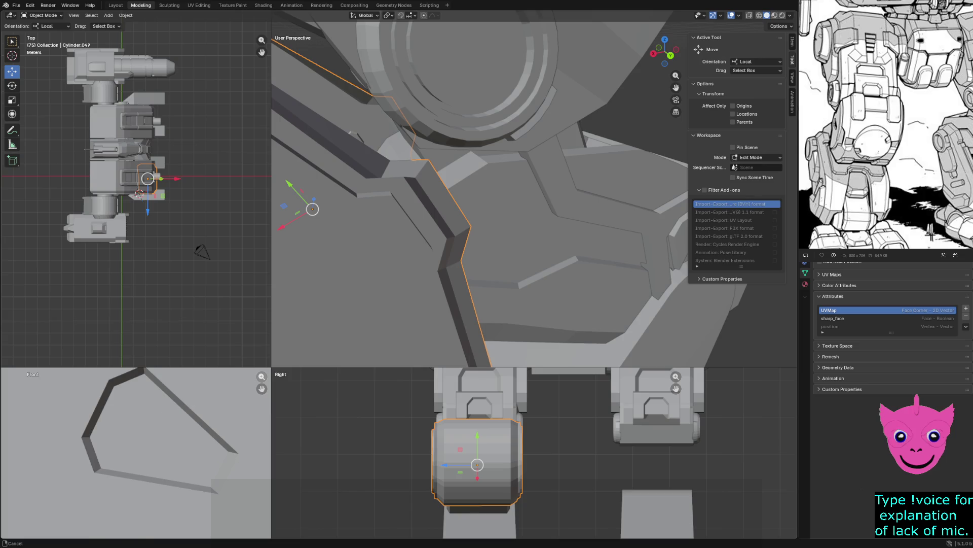
mouse_move(171, 408)
mouse_down()
mouse_move(208, 420)
mouse_move(223, 442)
mouse_up()
scroll(189, 426, down, 5)
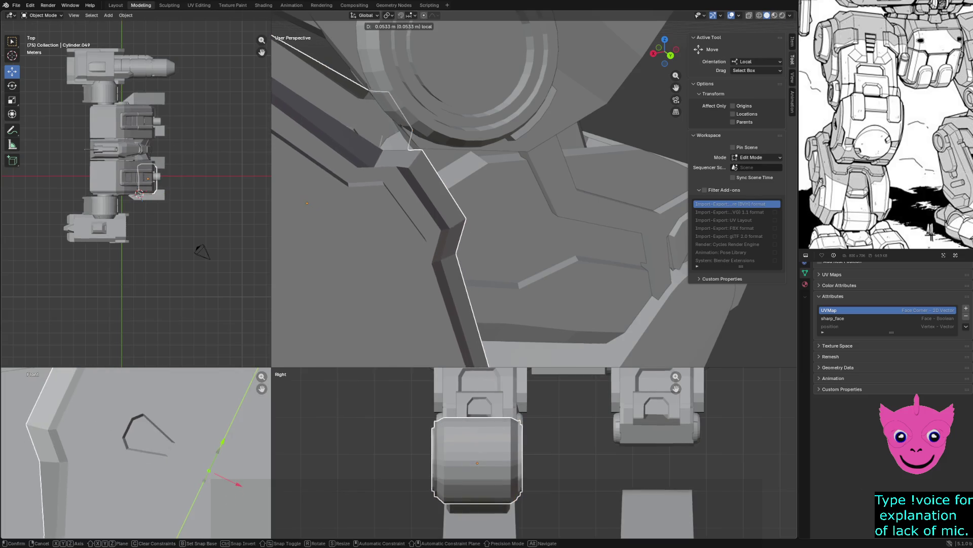
key(ctrl+z)
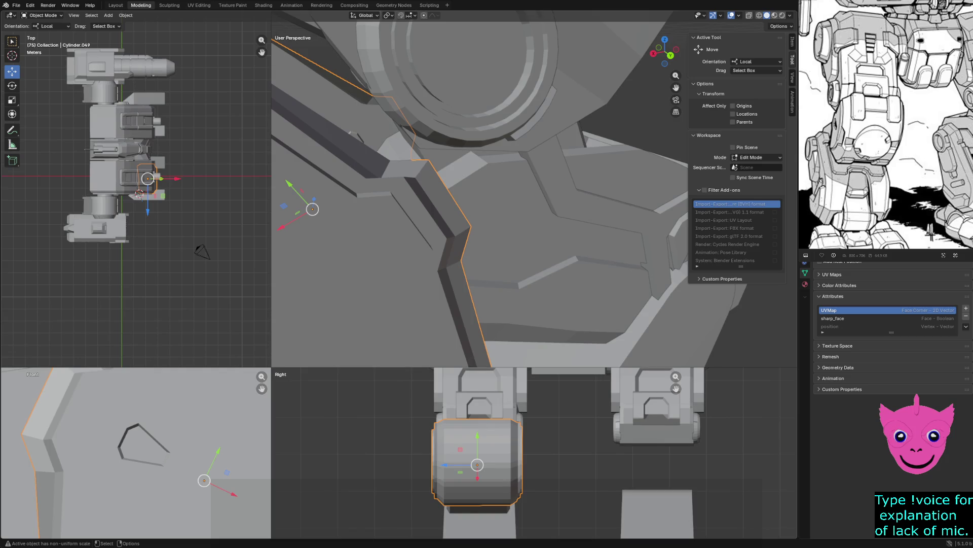
key(z)
Step: Flip from wireframe back to solid, orbit to face the knee-pad shield and enter Edit Mode on it
click(326, 307)
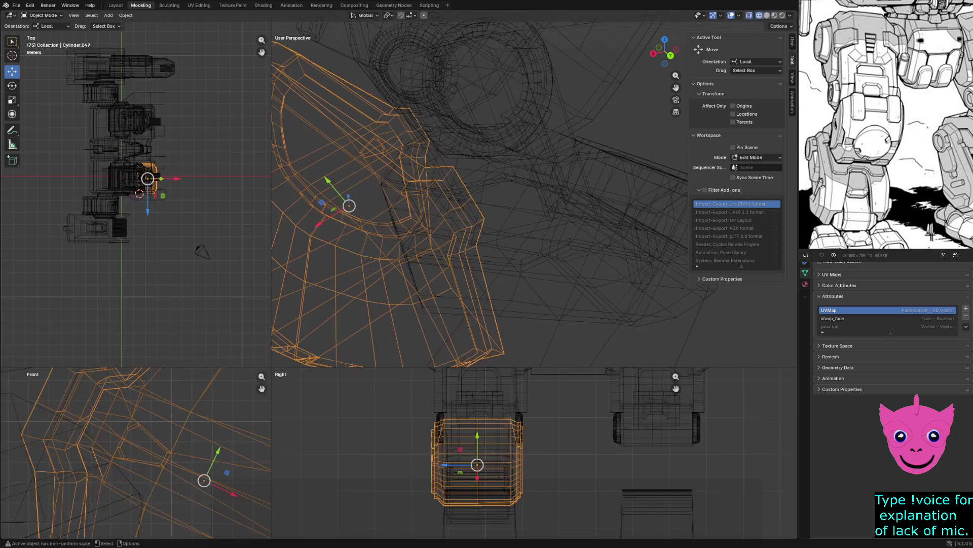
key(z)
click(423, 295)
middle_drag(422, 295, 472, 251)
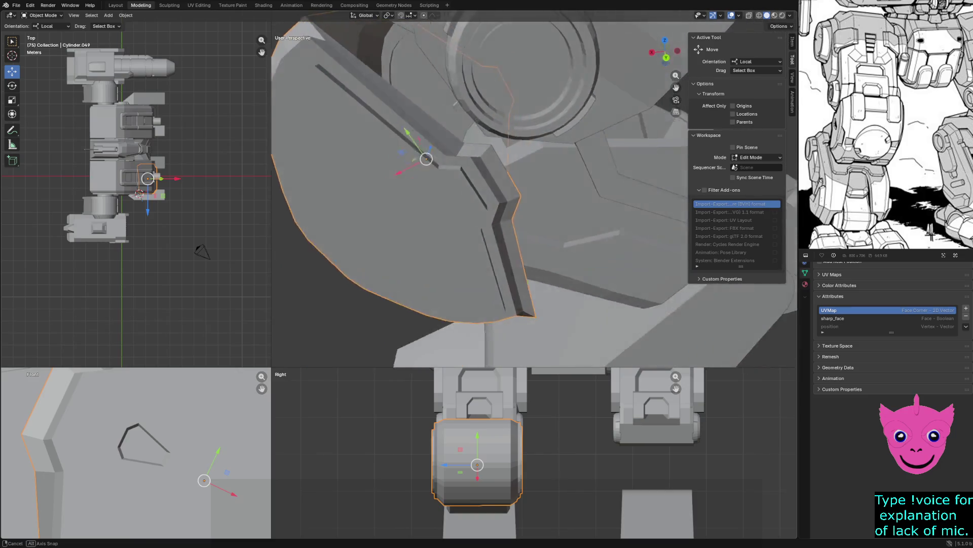
scroll(534, 189, down, 2)
middle_drag(533, 188, 472, 190)
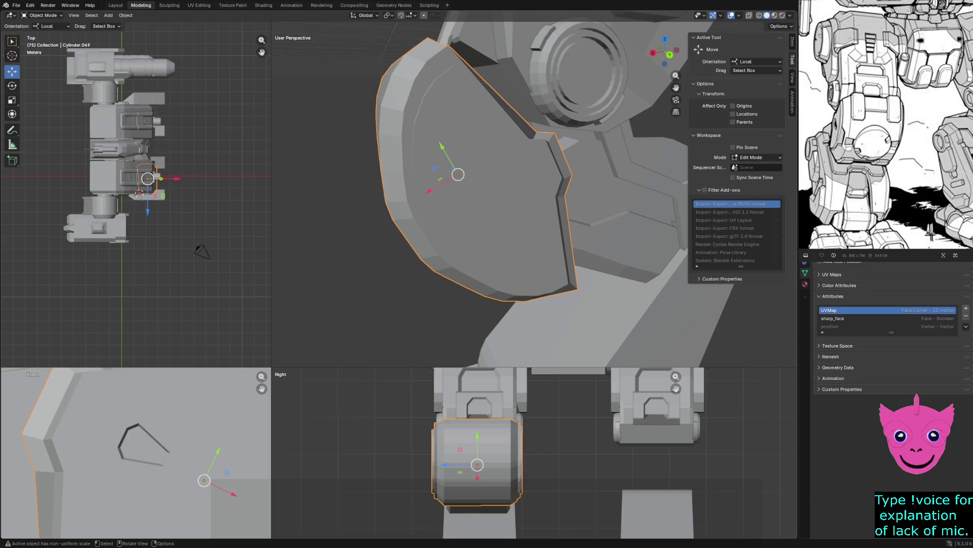
key(Tab)
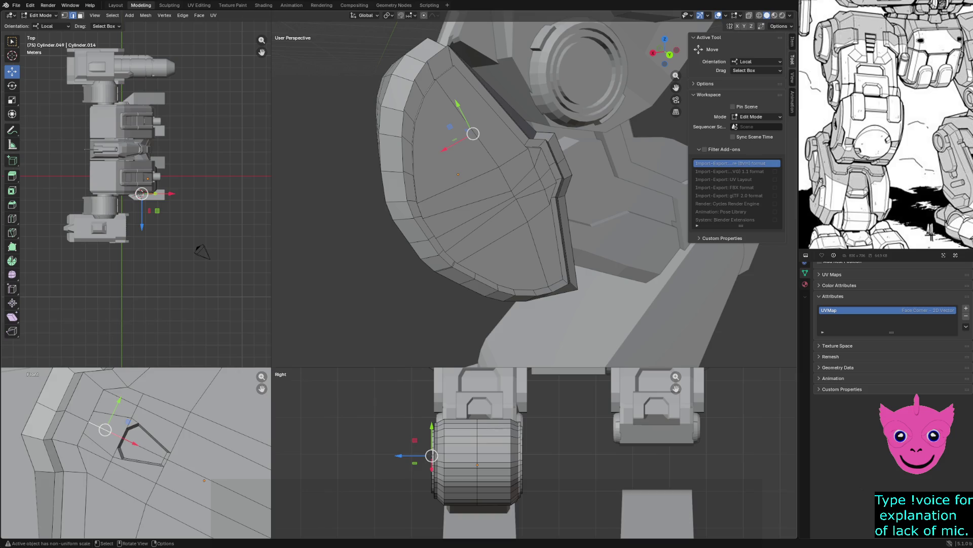
Step: Subdivide the two edges at the shield's narrow corner to add a new cut
click(523, 170)
scroll(524, 168, up, 2)
scroll(523, 169, up, 2)
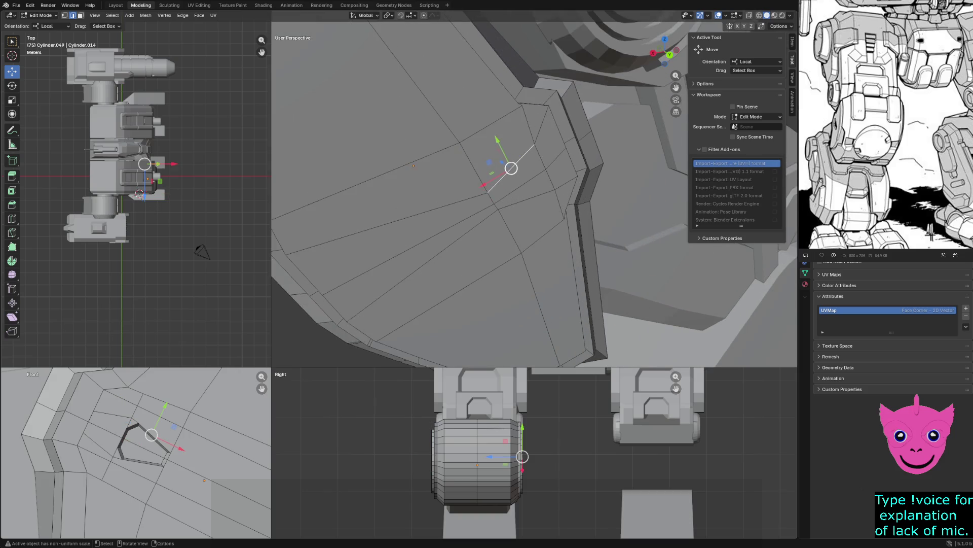
shift+click(540, 156)
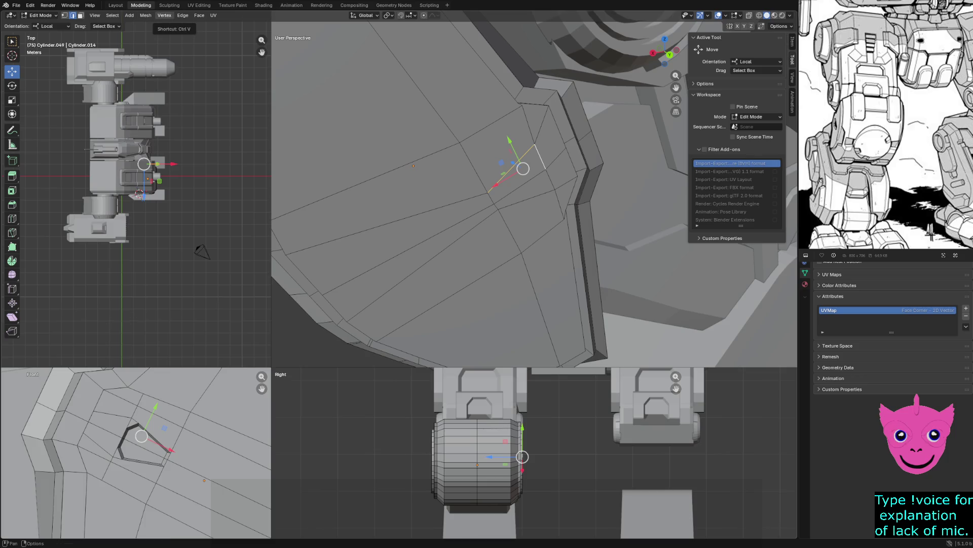
click(183, 15)
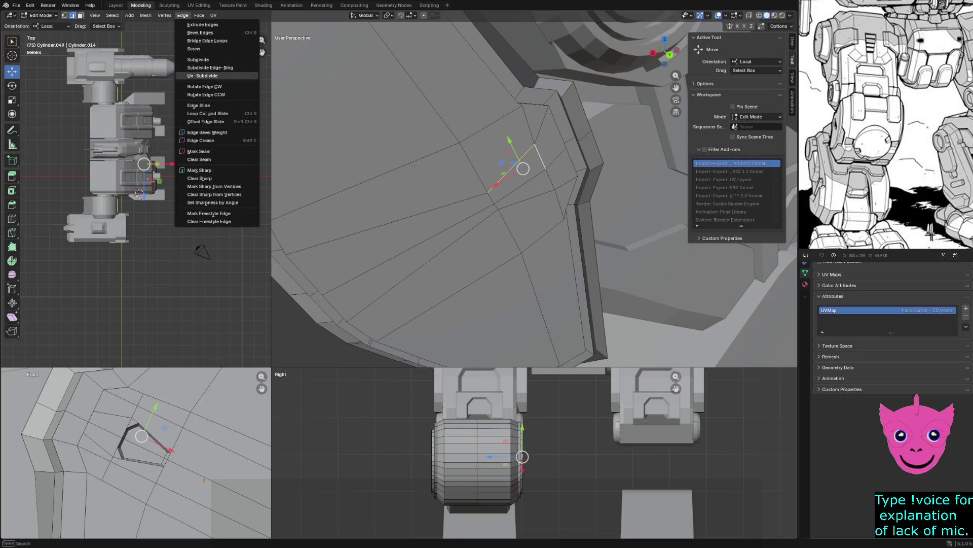
click(198, 60)
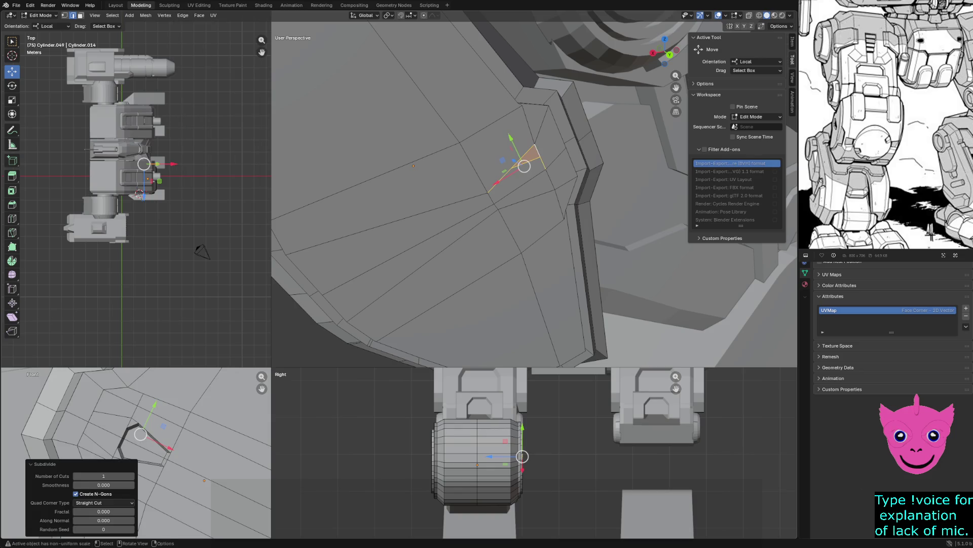
Step: Subdivide the neighbouring corner edges as well, adding a second split line
click(549, 183)
shift+click(522, 199)
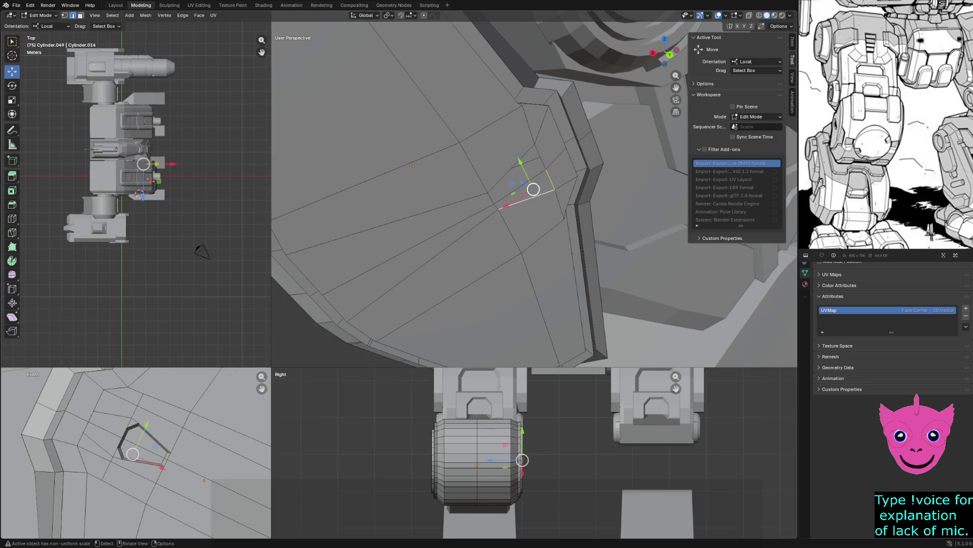
click(183, 15)
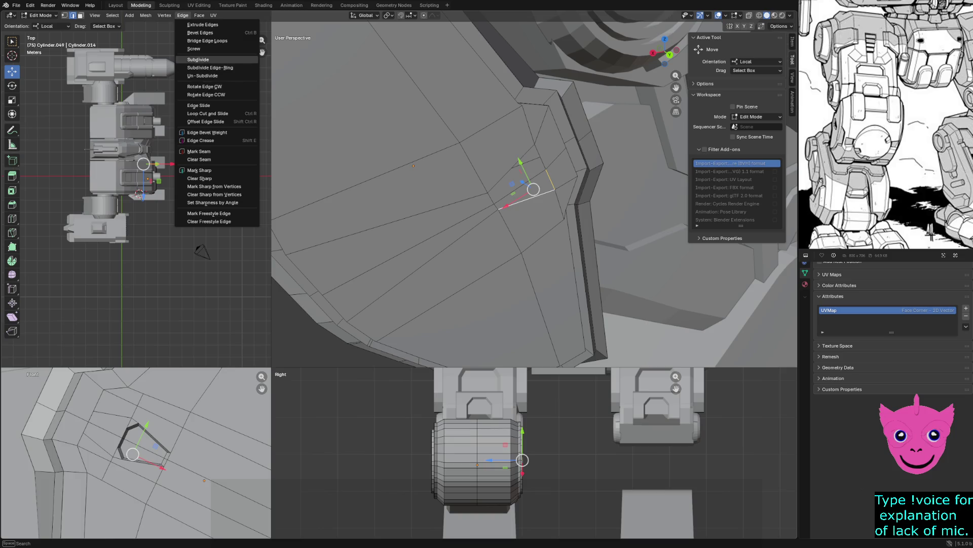
click(198, 60)
middle_drag(456, 228, 487, 228)
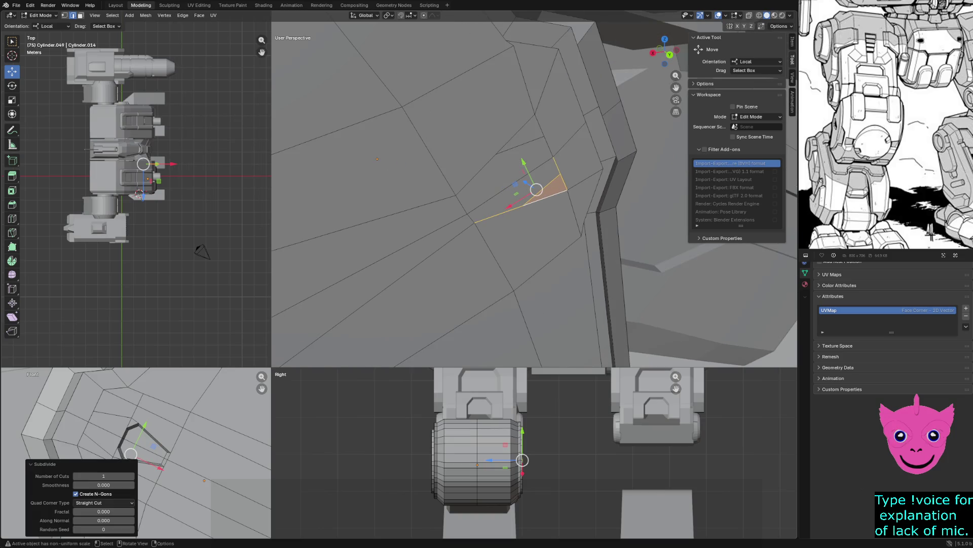
Step: In vertex select, slide the two new corner vertices along local X
key(Tab)
key(Tab)
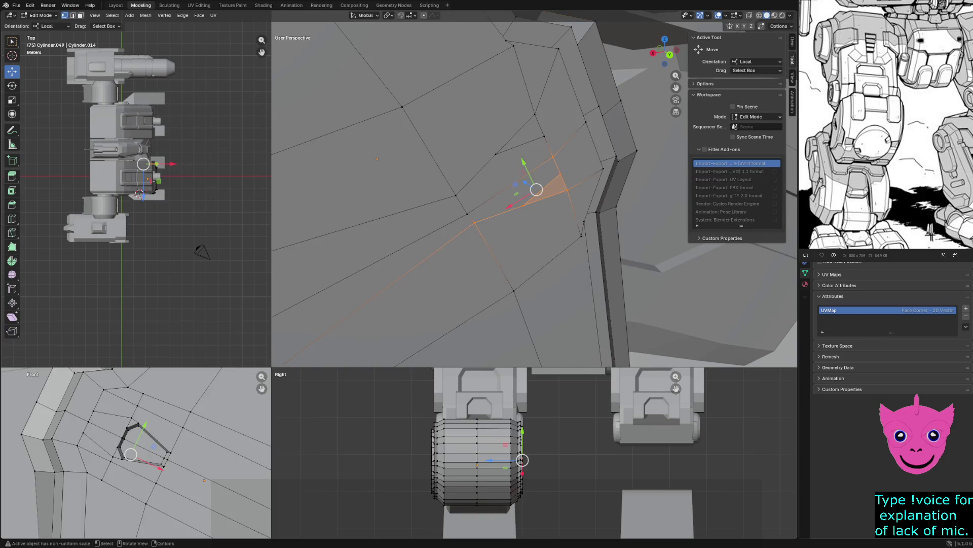
key(1)
shift+click(523, 205)
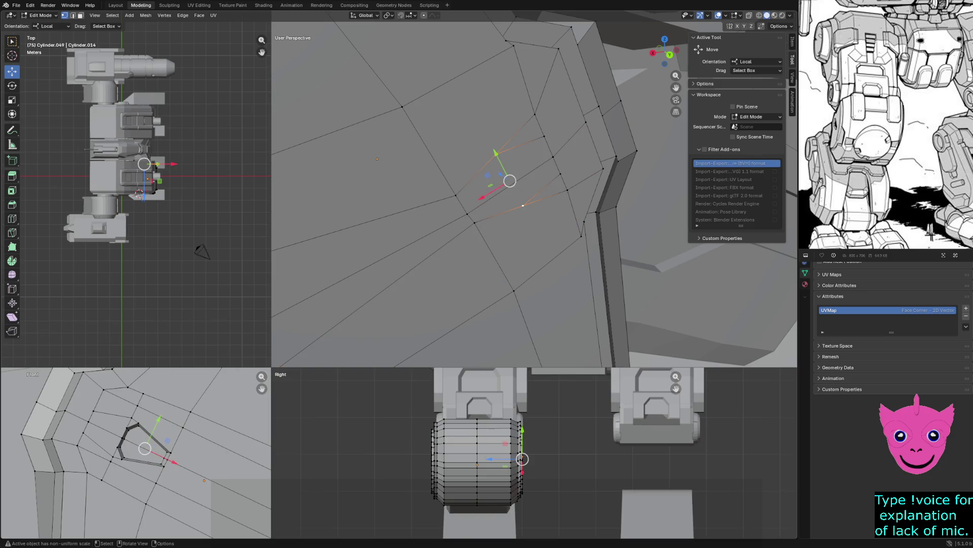
key(g)
key(x)
click(546, 191)
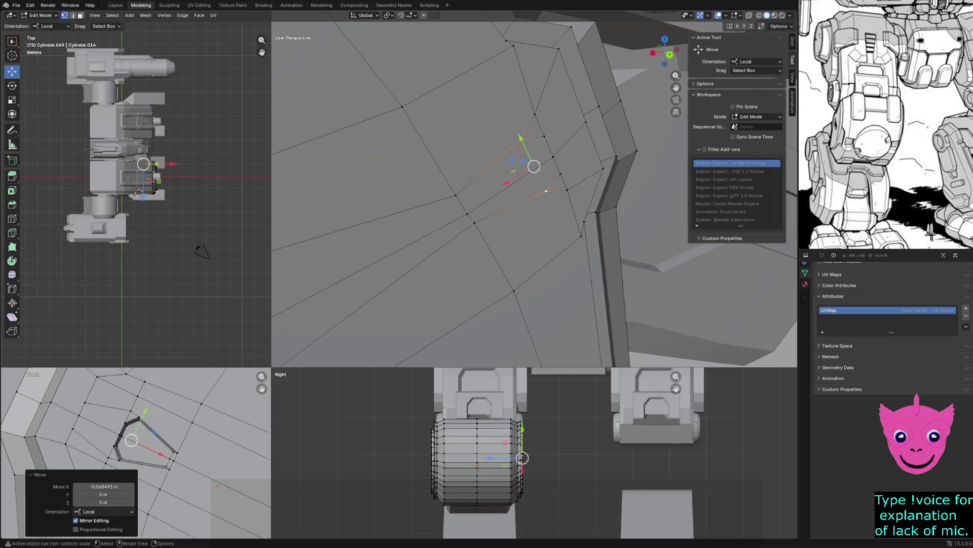
scroll(136, 453, up, 2)
scroll(135, 453, up, 1)
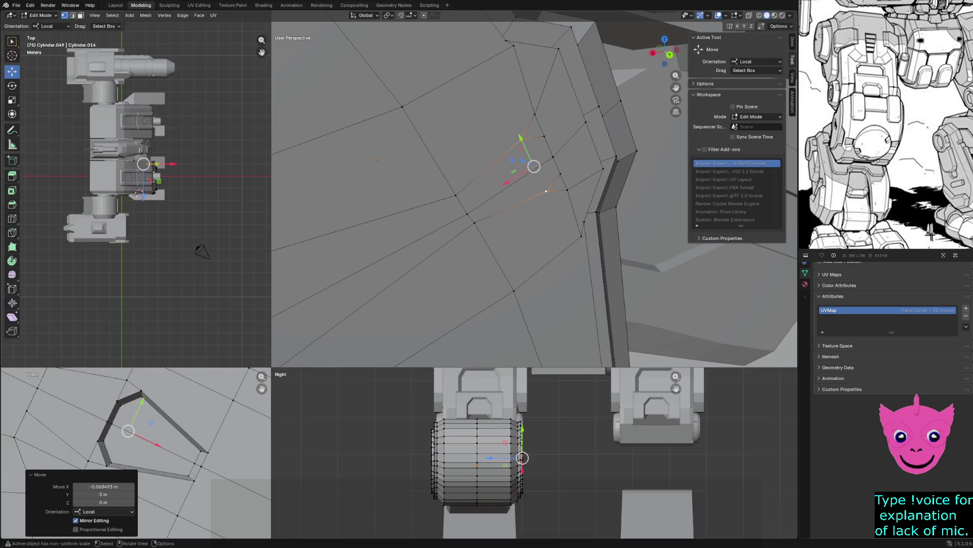
Step: Nudge individual corner vertices onto the recessed panel outline, then deselect
click(547, 191)
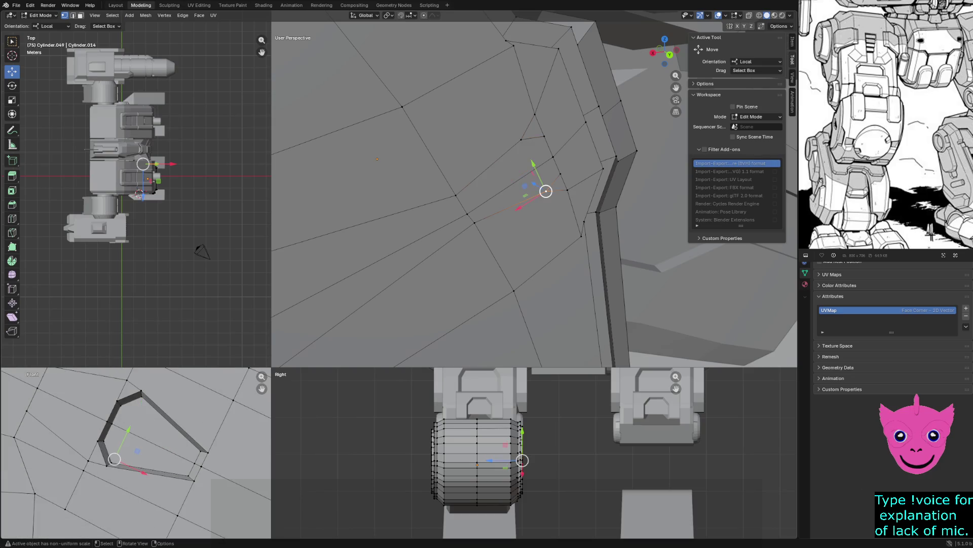
scroll(136, 453, up, 1)
scroll(135, 453, up, 2)
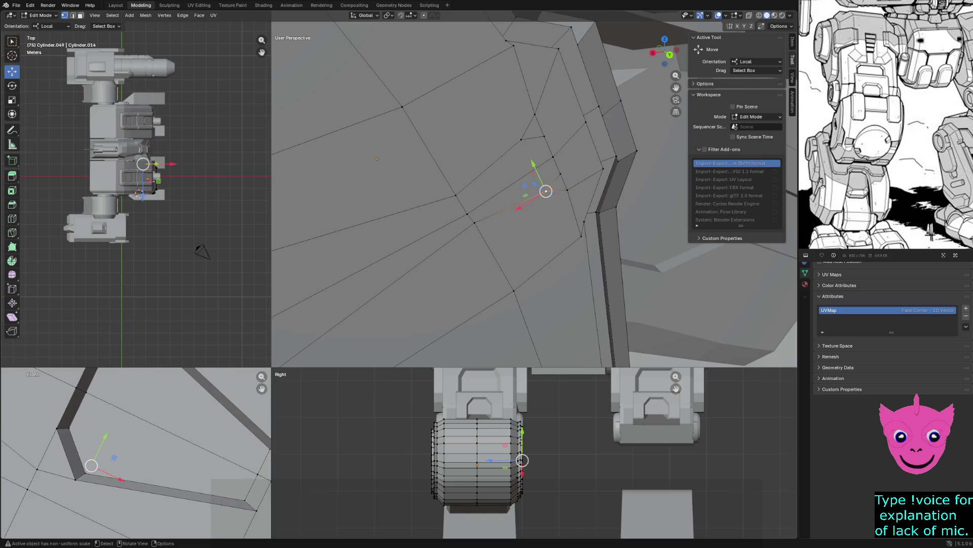
drag(546, 191, 552, 196)
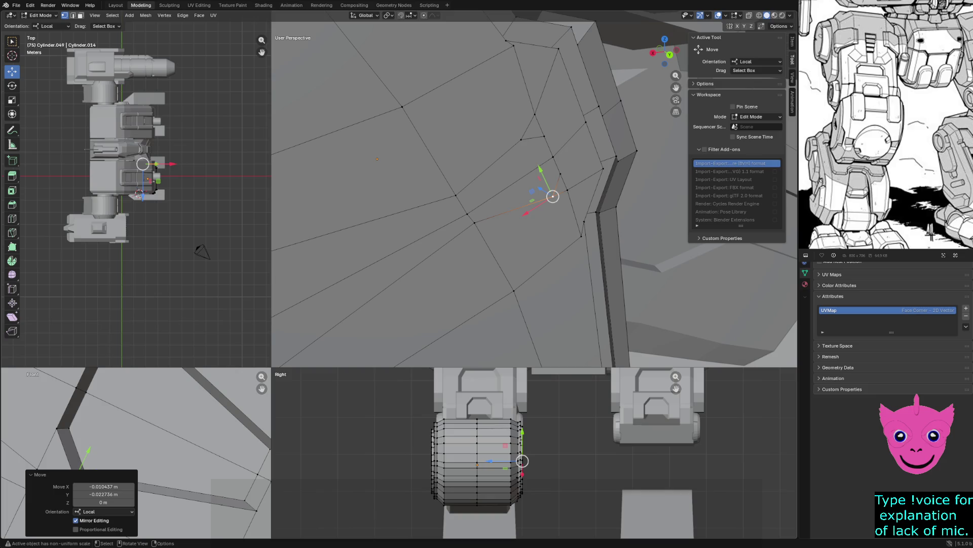
click(582, 236)
click(560, 173)
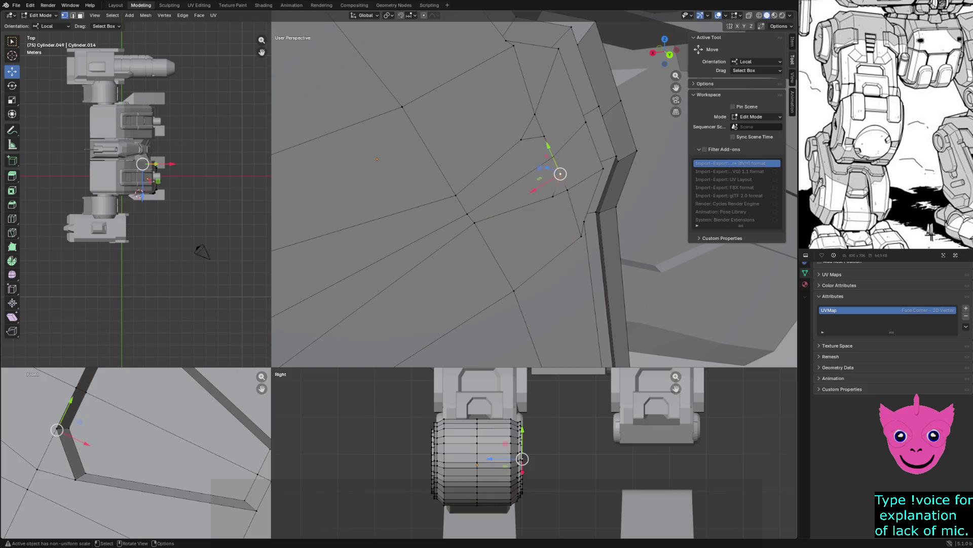
click(544, 135)
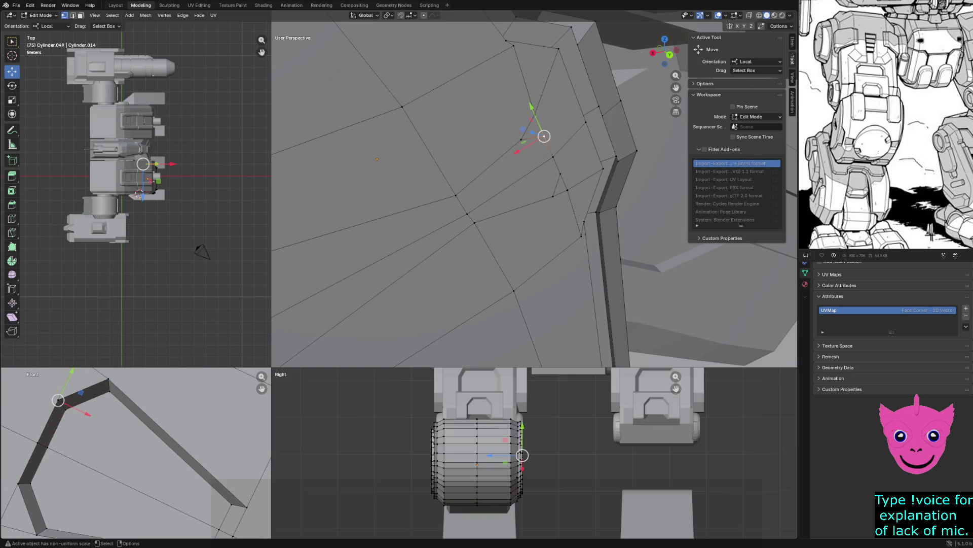
click(521, 139)
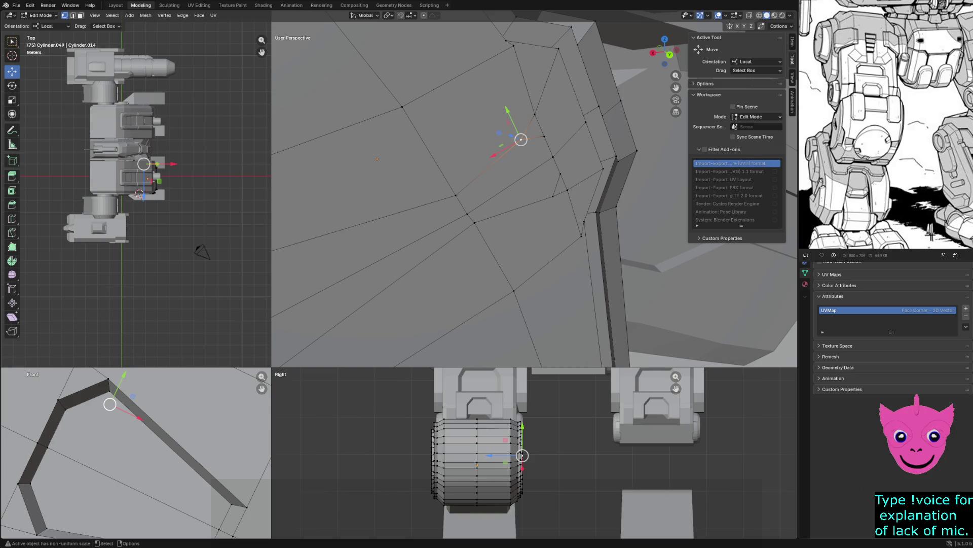
drag(521, 139, 522, 128)
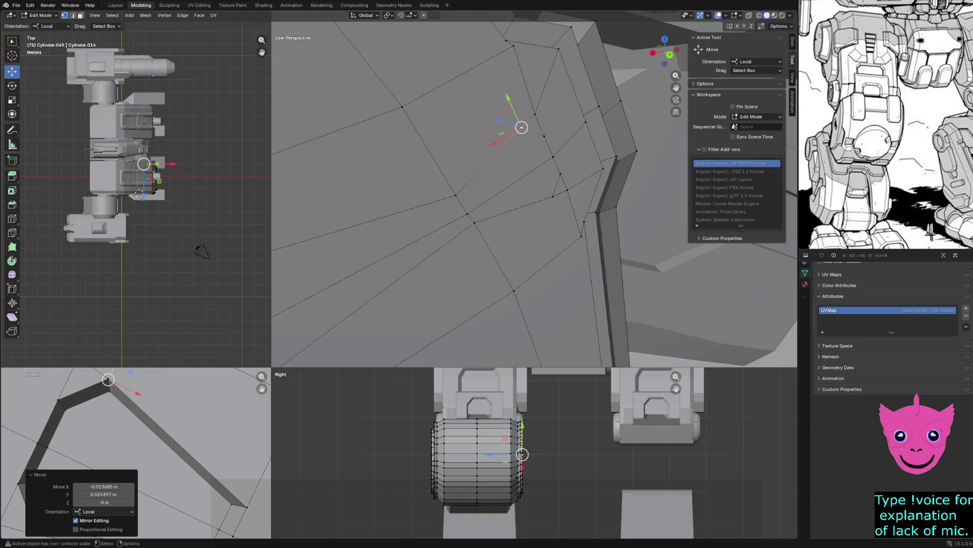
key(alt+a)
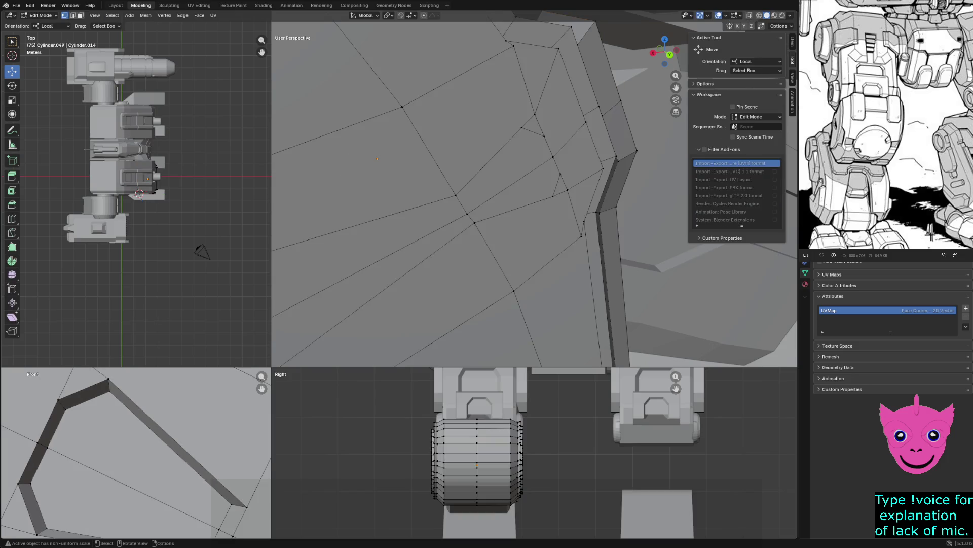
Step: Extrude the pentagonal panel face and push it slightly along its local depth
click(513, 194)
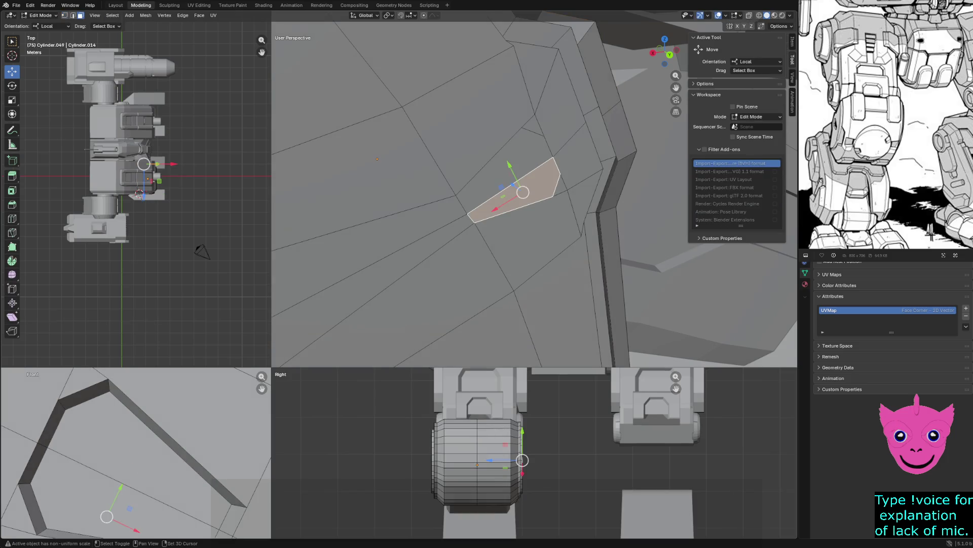
shift+click(506, 165)
middle_drag(532, 228, 525, 236)
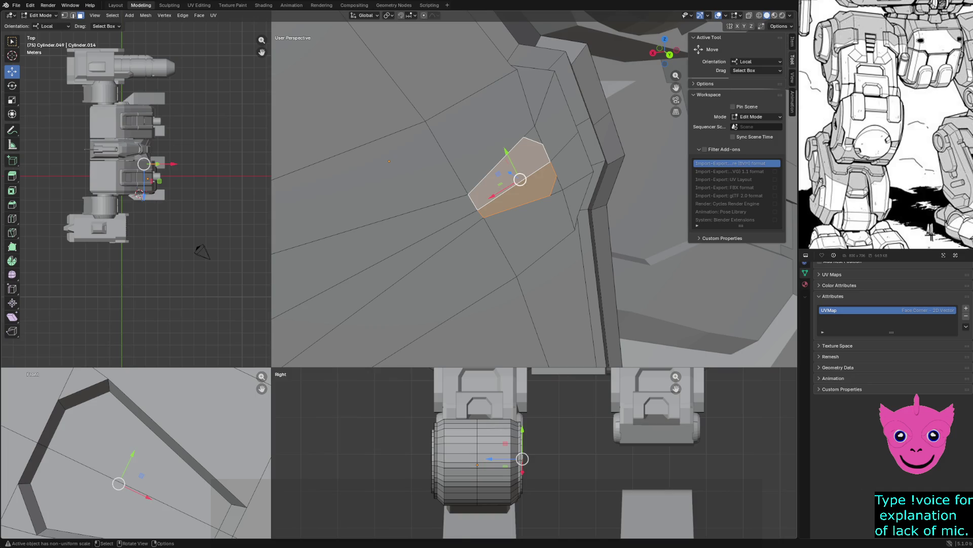
key(e)
key(Return)
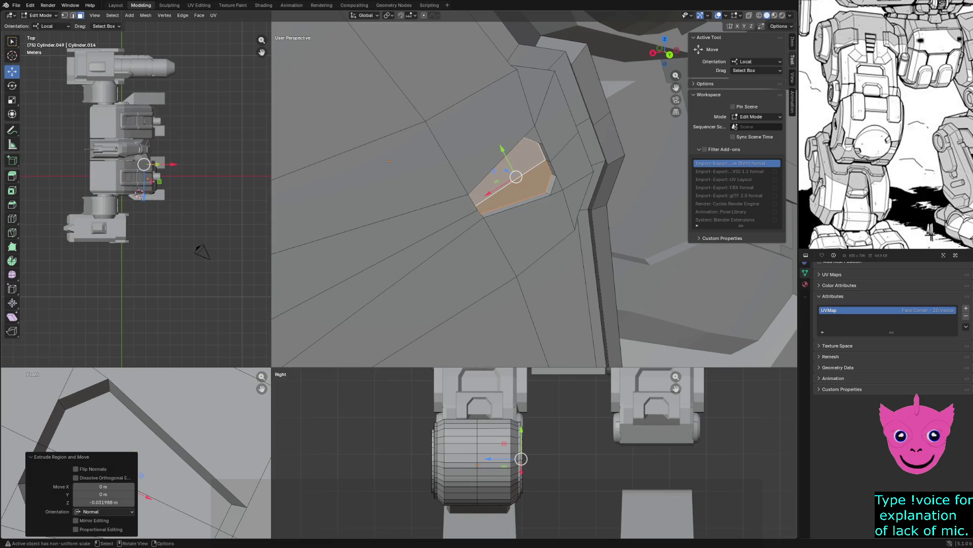
key(KP_Decimal)
key(KP_Decimal)
scroll(535, 453, up, 2)
scroll(535, 452, up, 2)
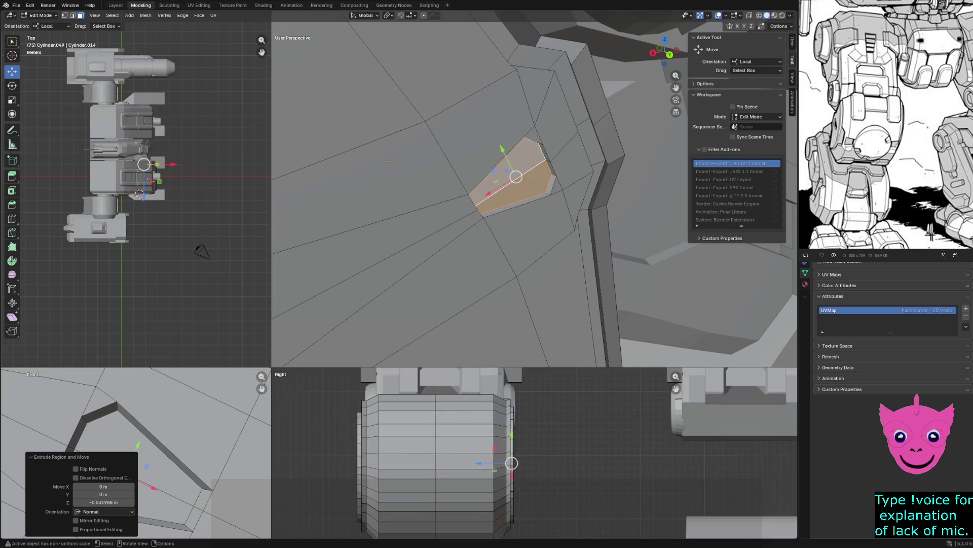
scroll(535, 452, up, 1)
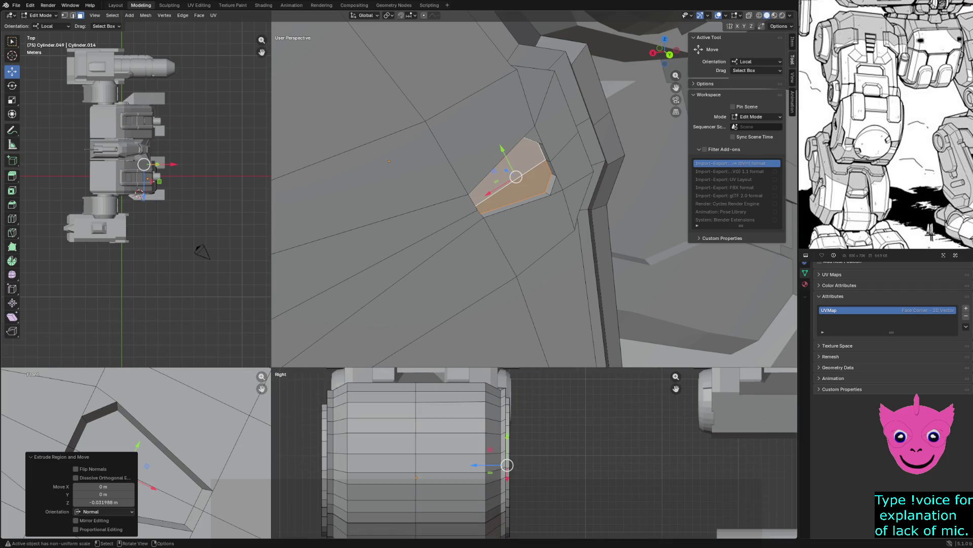
key(g)
key(z)
key(z)
click(533, 457)
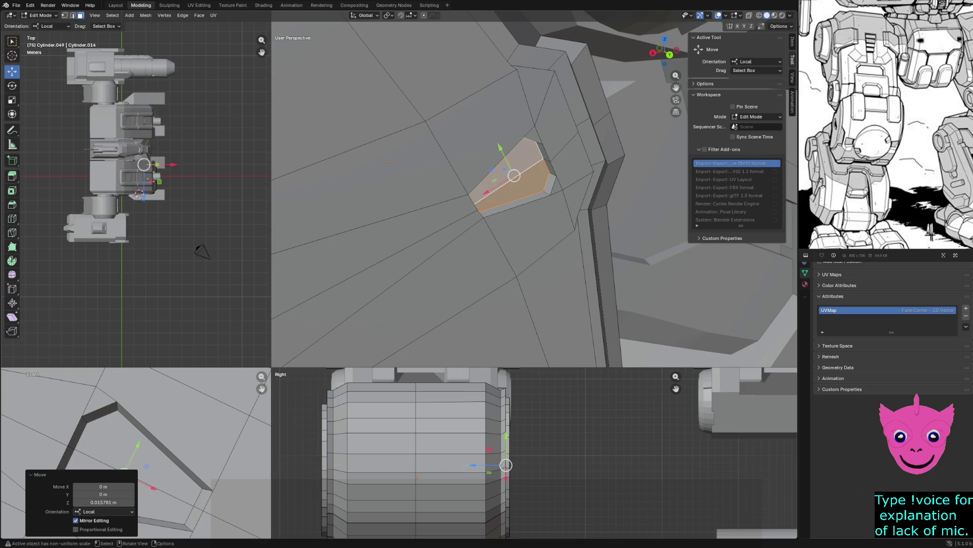
Step: Inspect the inset in X-ray and undo a trial downward slide of the face
mouse_move(486, 228)
middle_down()
mouse_move(532, 251)
mouse_move(578, 228)
middle_up()
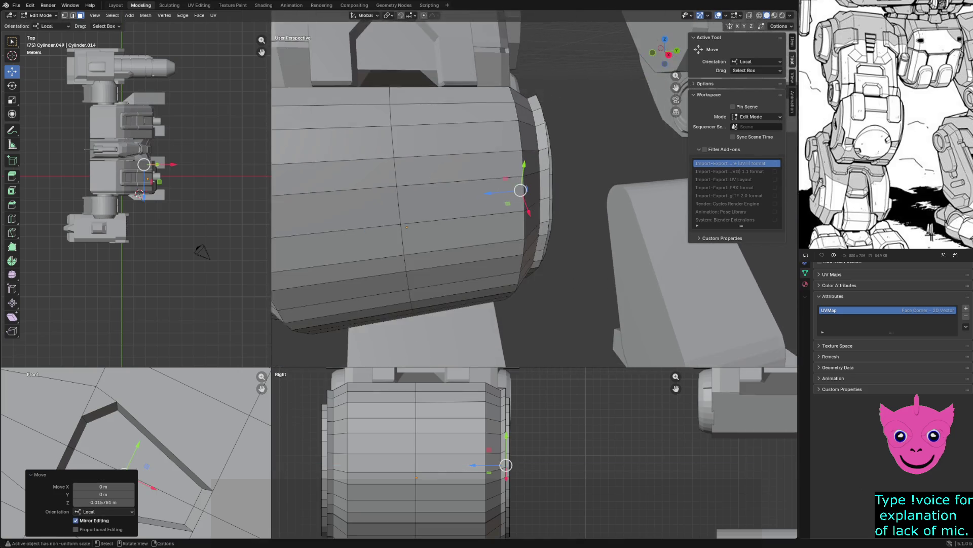
middle_drag(533, 190, 578, 213)
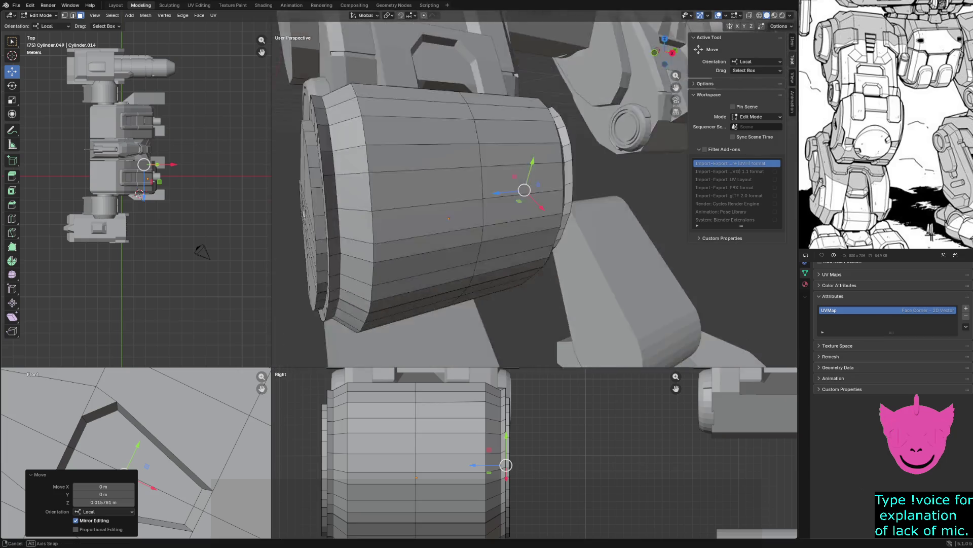
middle_drag(578, 213, 533, 190)
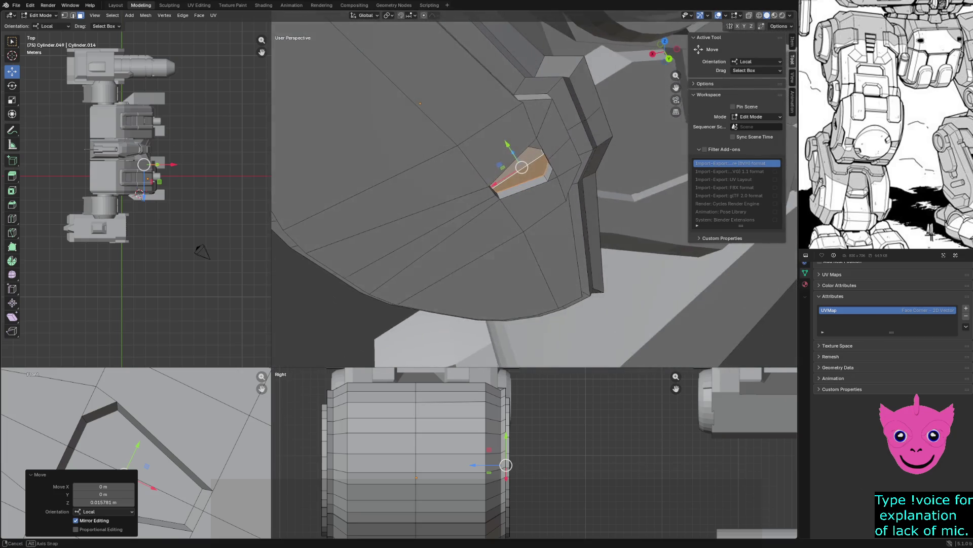
drag(498, 162, 498, 157)
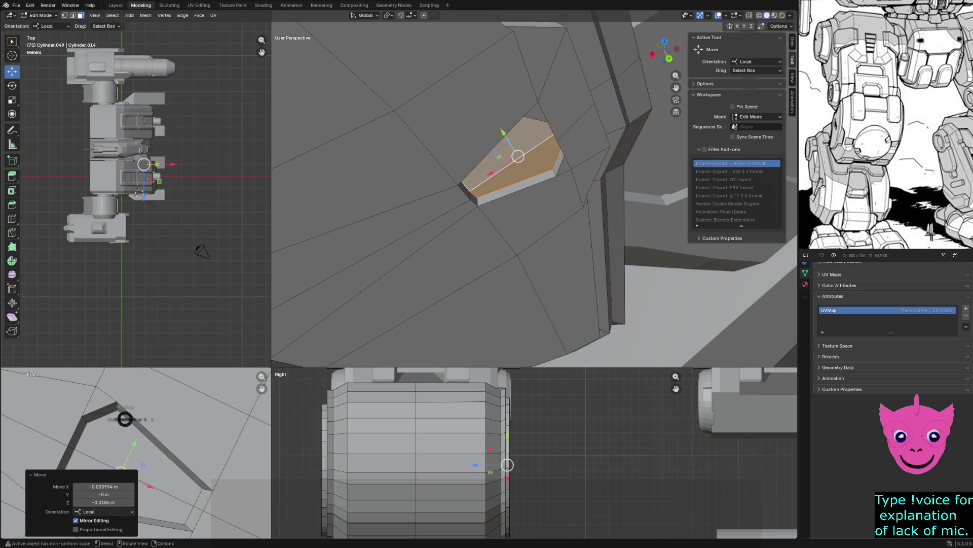
key(alt+z)
drag(495, 156, 496, 169)
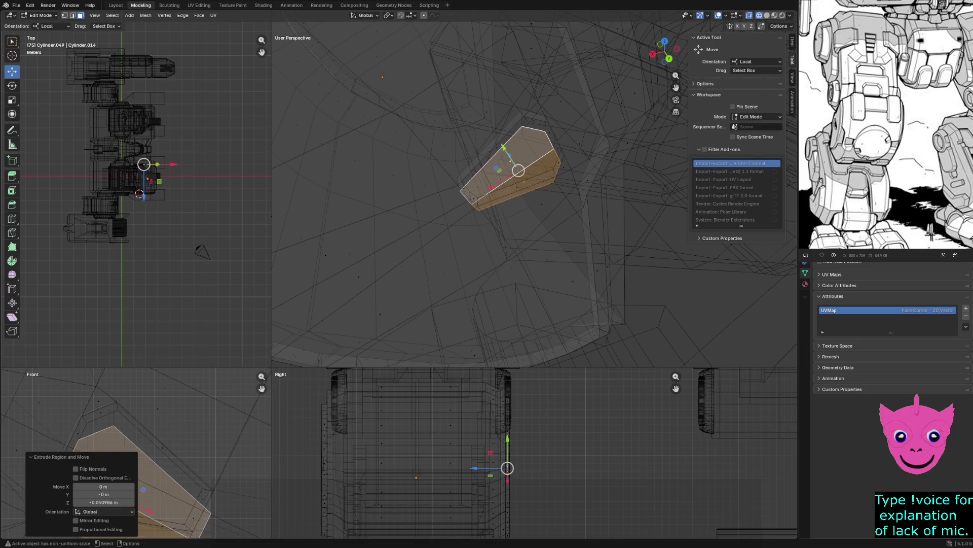
key(ctrl+z)
Step: Shrink the inset face and nudge it into place, forming the recessed pocket
key(s)
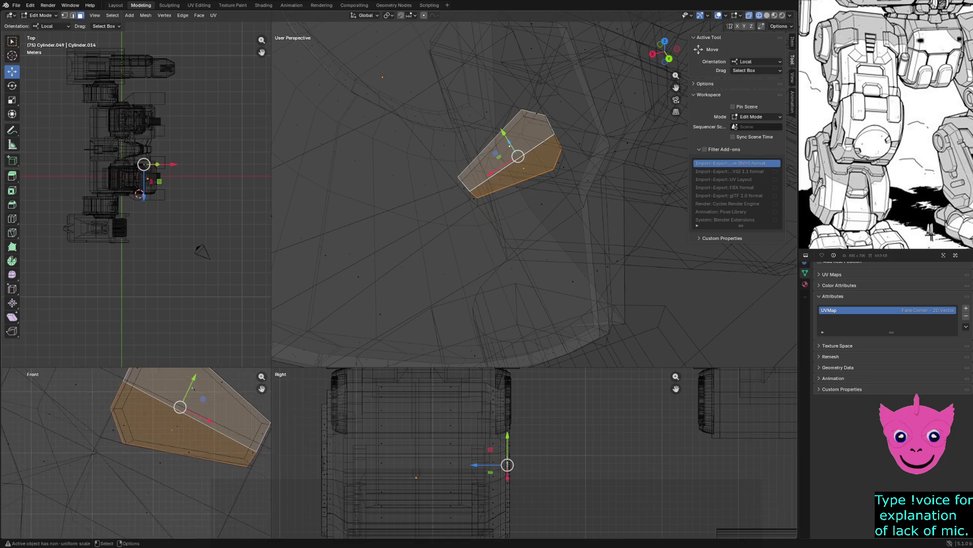
click(200, 404)
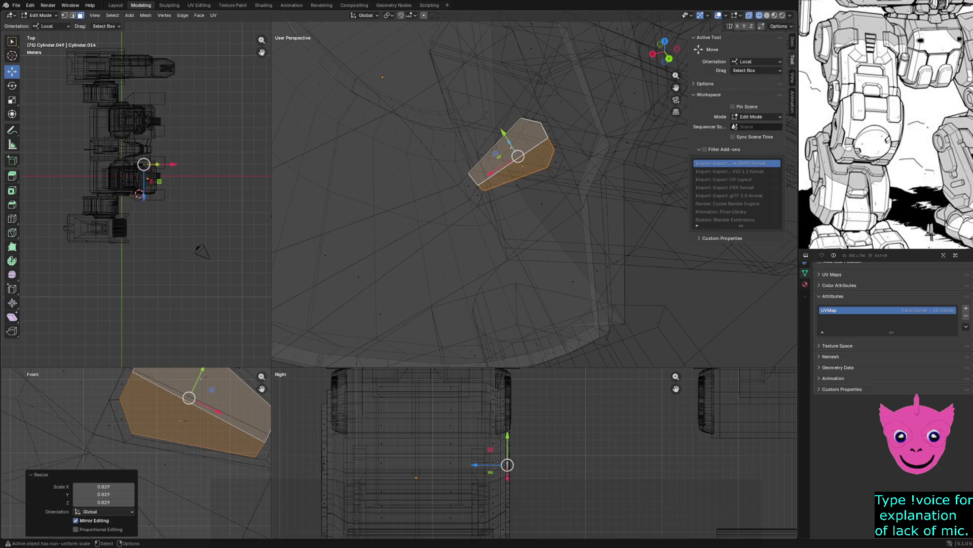
key(g)
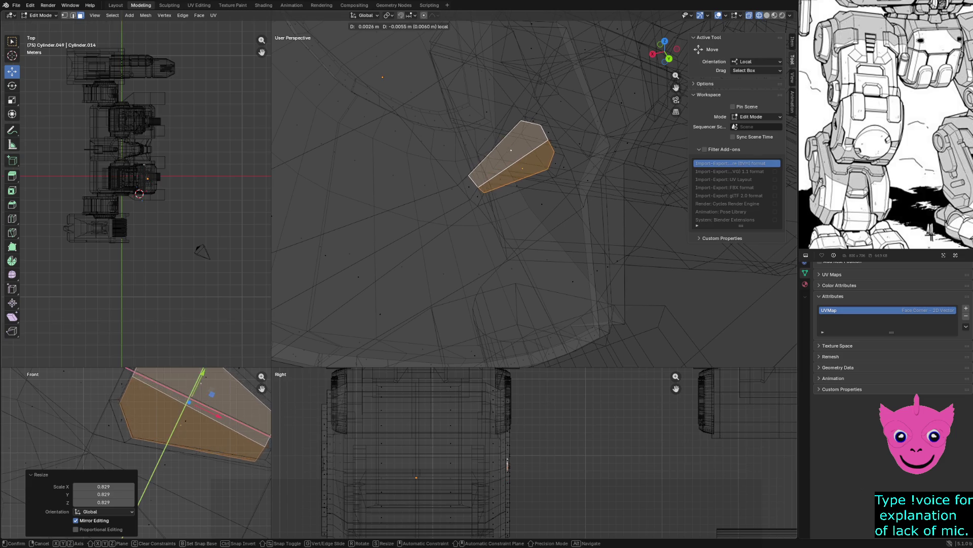
key(Return)
Step: Return to solid shading and Object Mode with nothing selected
key(alt+z)
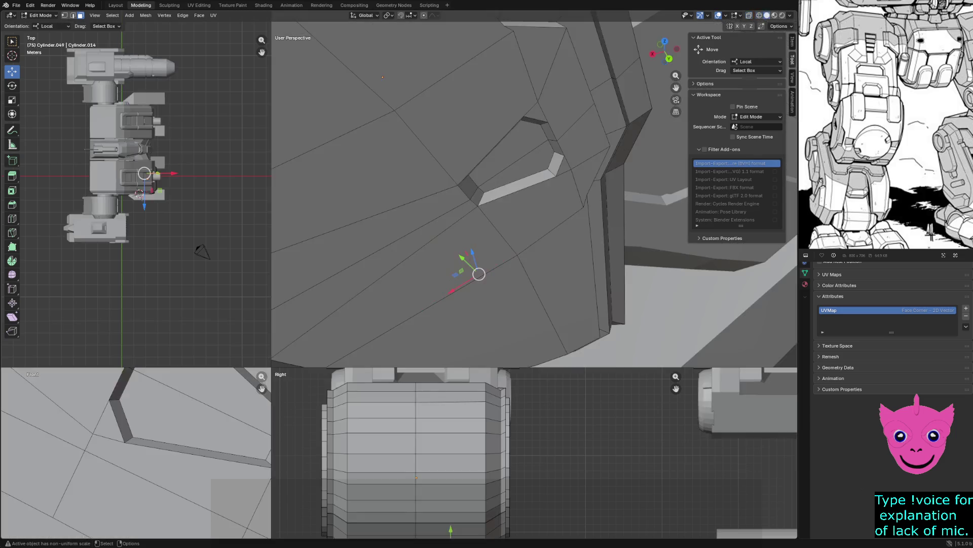
mouse_move(487, 190)
middle_down()
mouse_move(532, 191)
mouse_move(654, 289)
mouse_move(532, 229)
mouse_move(578, 205)
middle_up()
key(Tab)
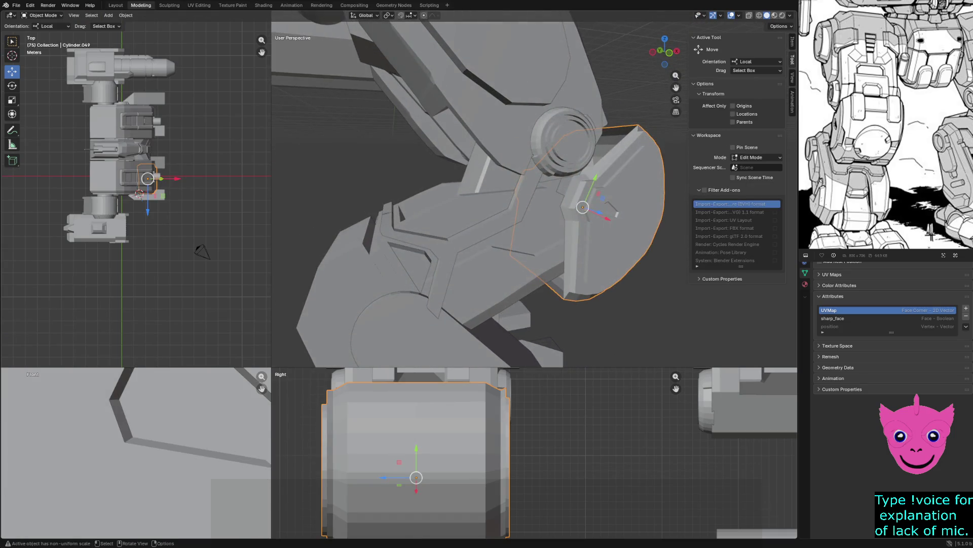
key(alt+a)
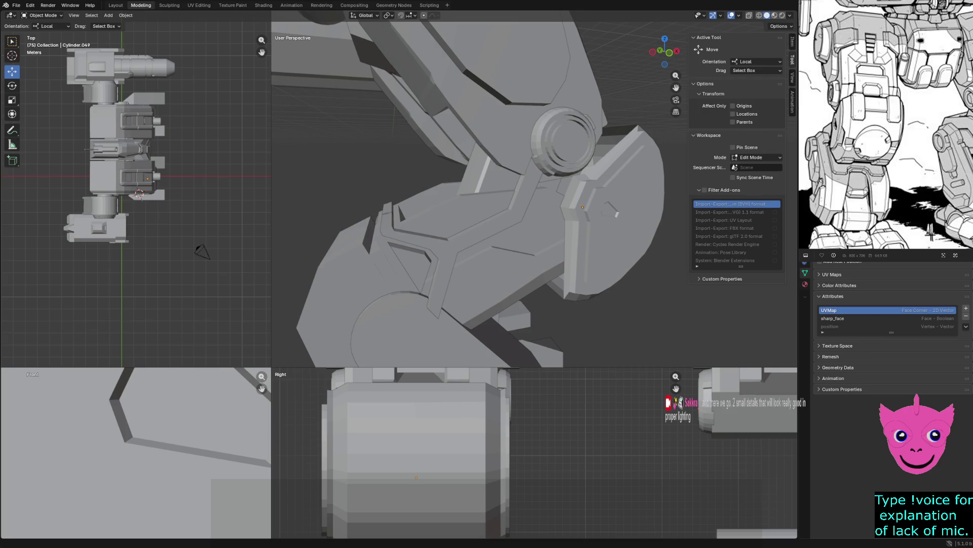
Step: Select the knee cylinder and Shift-add its armour plates to the selection
middle_drag(479, 190, 532, 176)
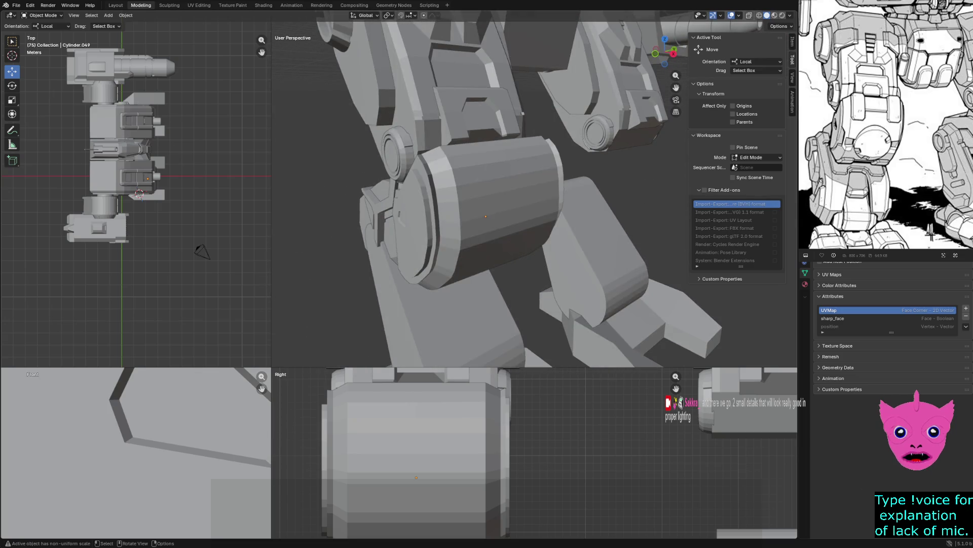
click(485, 216)
middle_drag(487, 213, 502, 182)
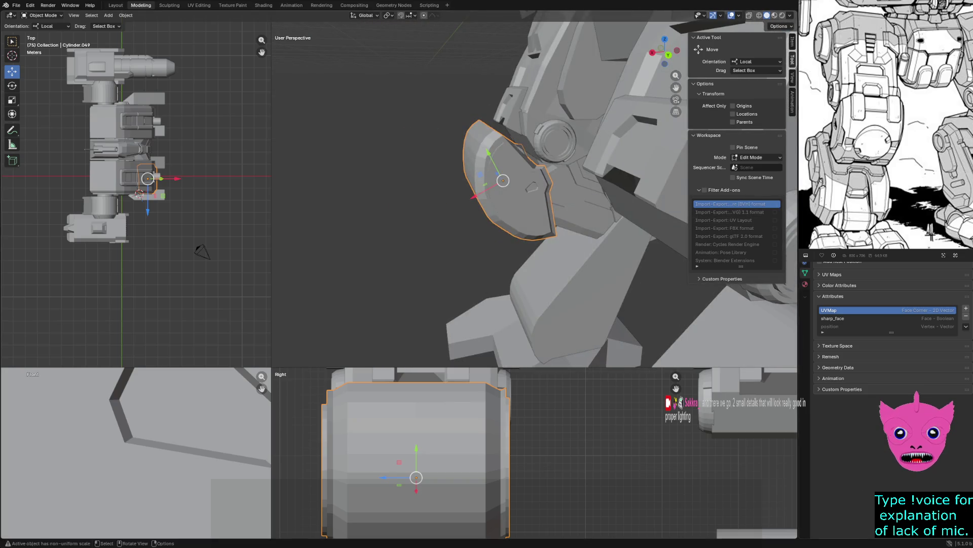
shift+click(601, 213)
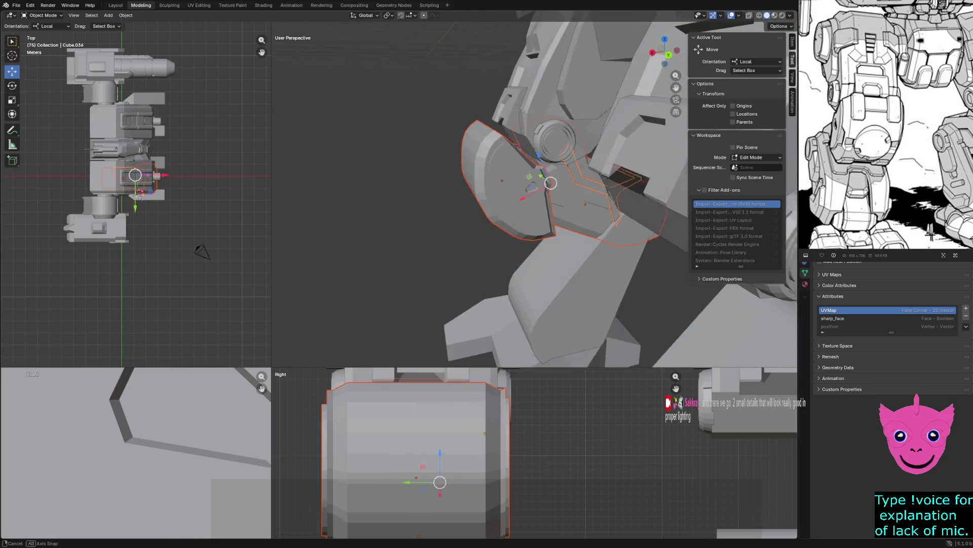
mouse_move(487, 214)
middle_down()
mouse_move(457, 228)
mouse_move(457, 198)
middle_up()
shift+click(487, 229)
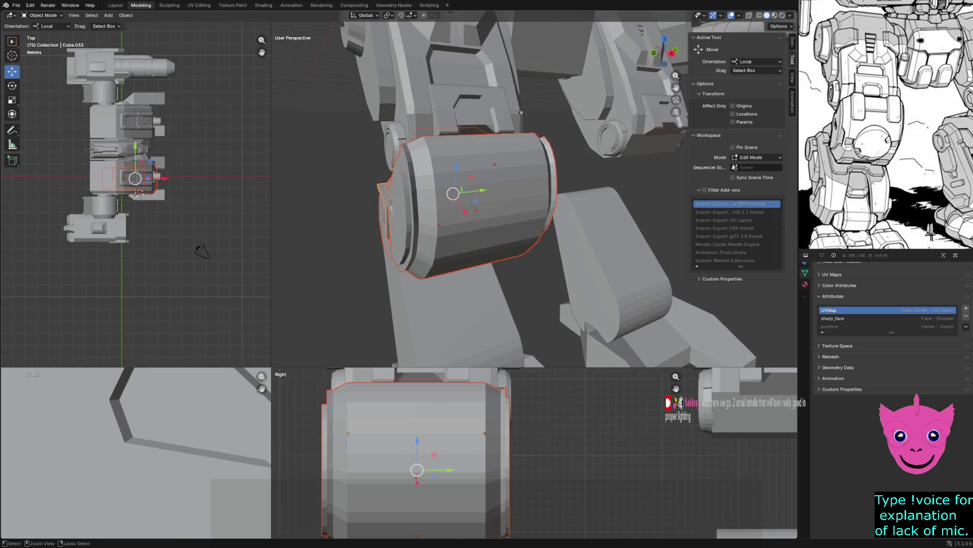
Step: Duplicate the knee parts, undo a local-Y trial move and switch to global orientation
key(ctrl+c)
key(ctrl+v)
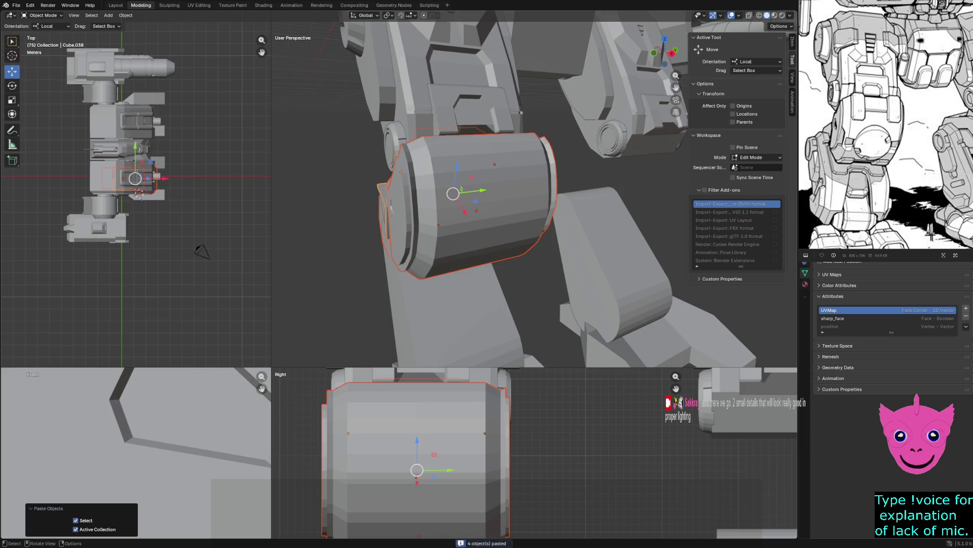
key(g)
key(y)
key(Return)
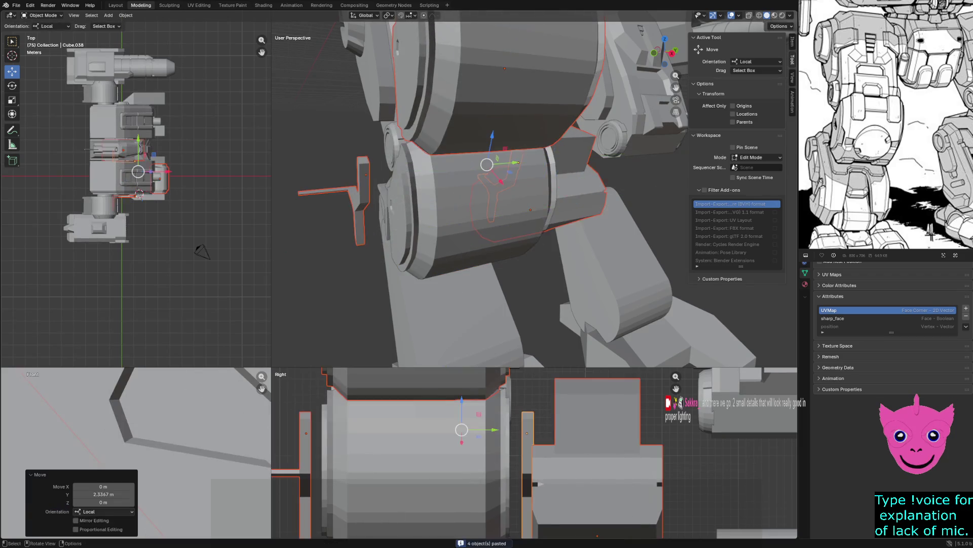
key(ctrl+z)
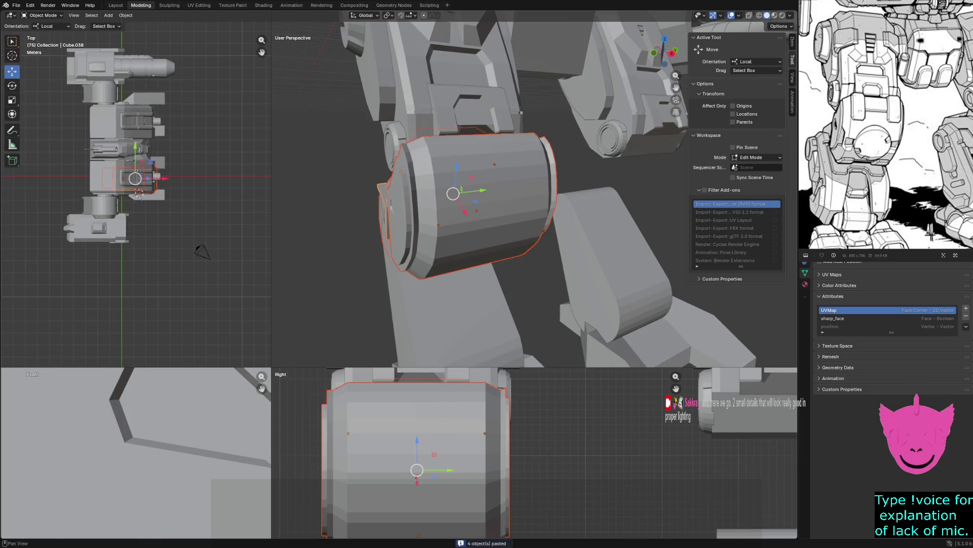
click(749, 61)
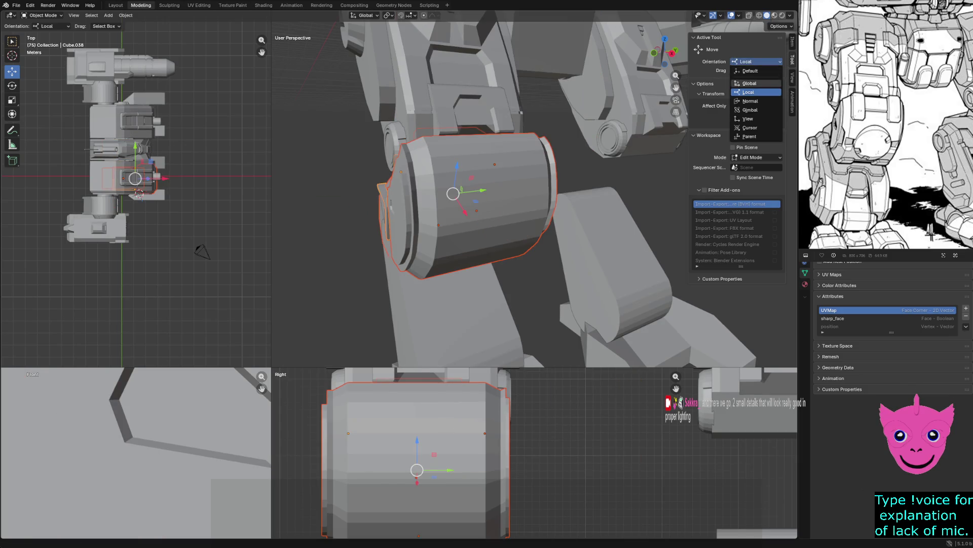
click(749, 83)
Step: Move the copied knee parts along global Y across to the other leg
key(g)
key(y)
key(Return)
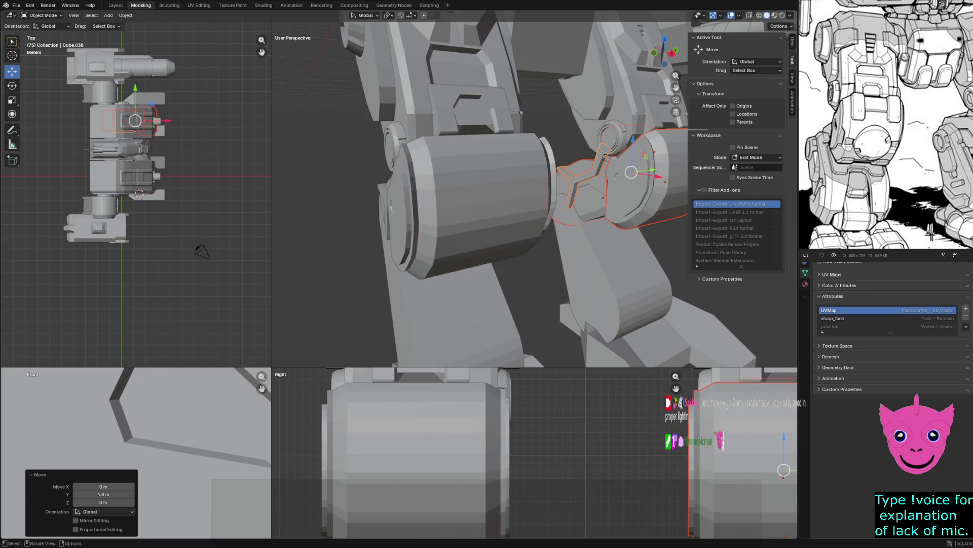
key(ctrl+z)
middle_drag(533, 190, 578, 176)
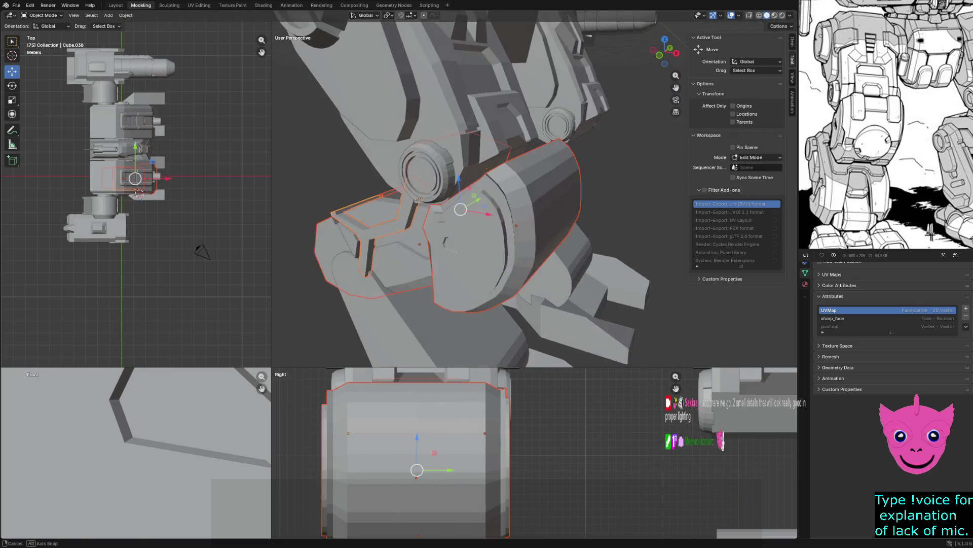
key(g)
key(y)
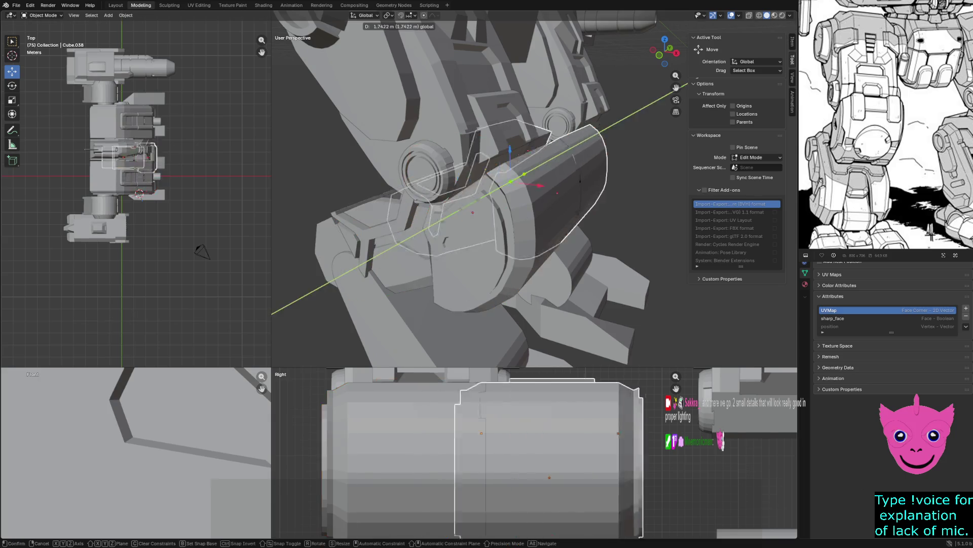
key(Return)
middle_drag(532, 190, 563, 175)
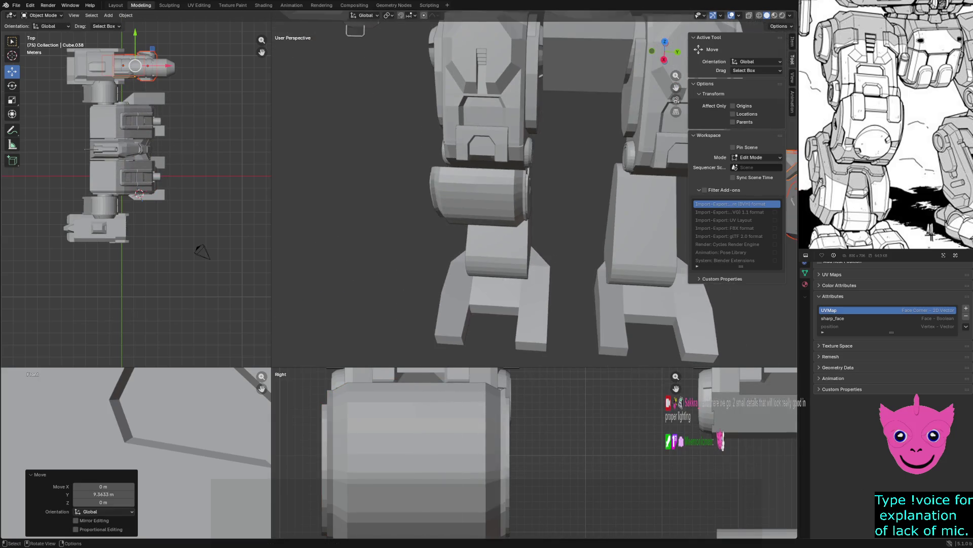
scroll(654, 190, down, 5)
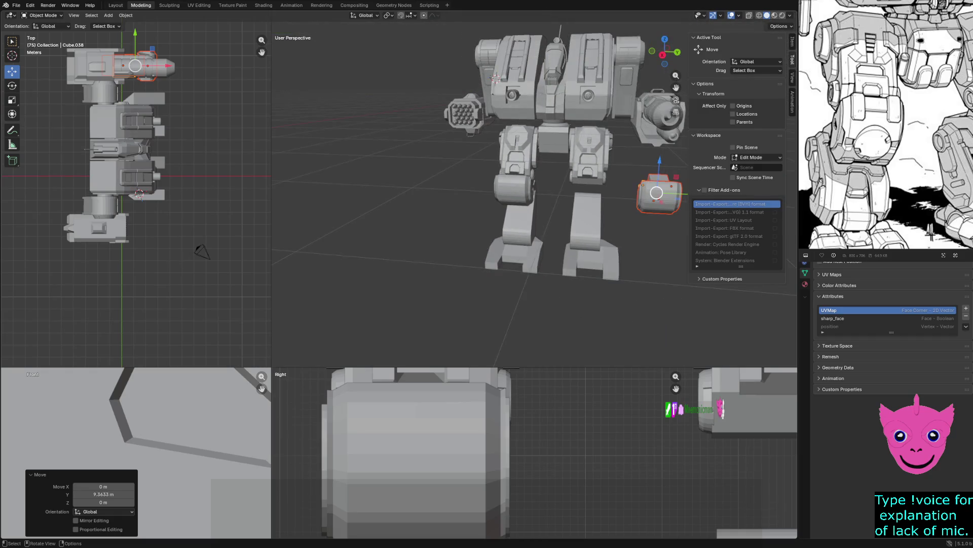
Step: Fine-tune the copied knee pad along Y to about -0.264 m, then deselect
click(699, 190)
key(g)
key(y)
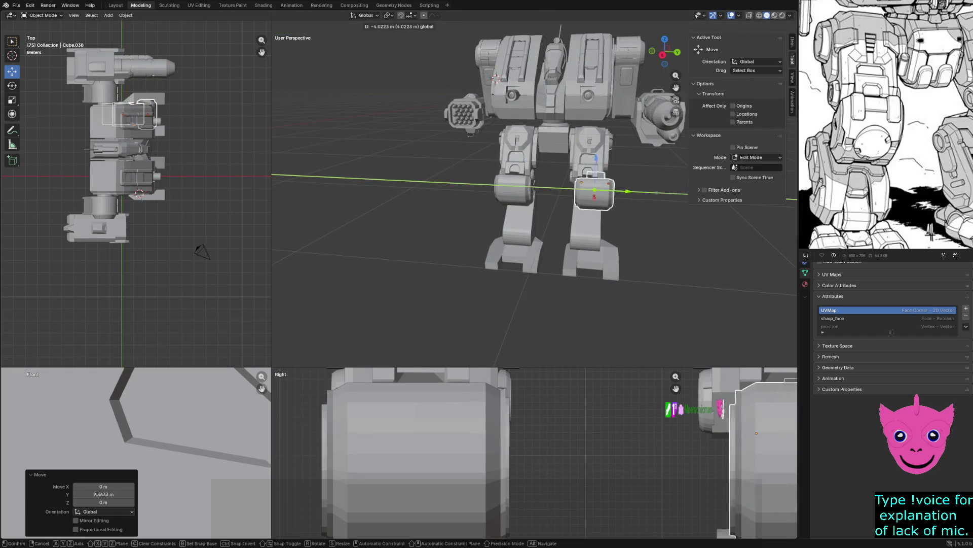
key(Return)
shift+middle_drag(685, 456, 543, 456)
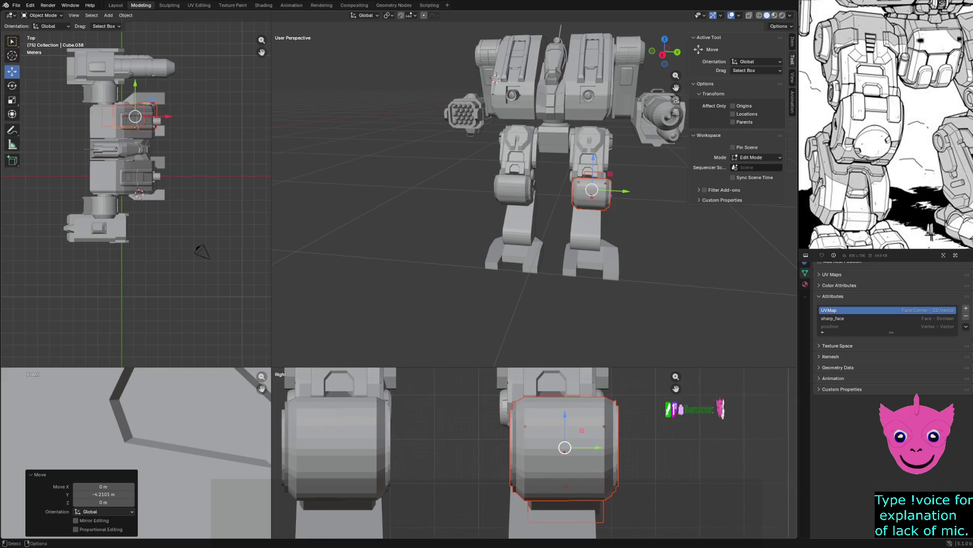
key(g)
key(y)
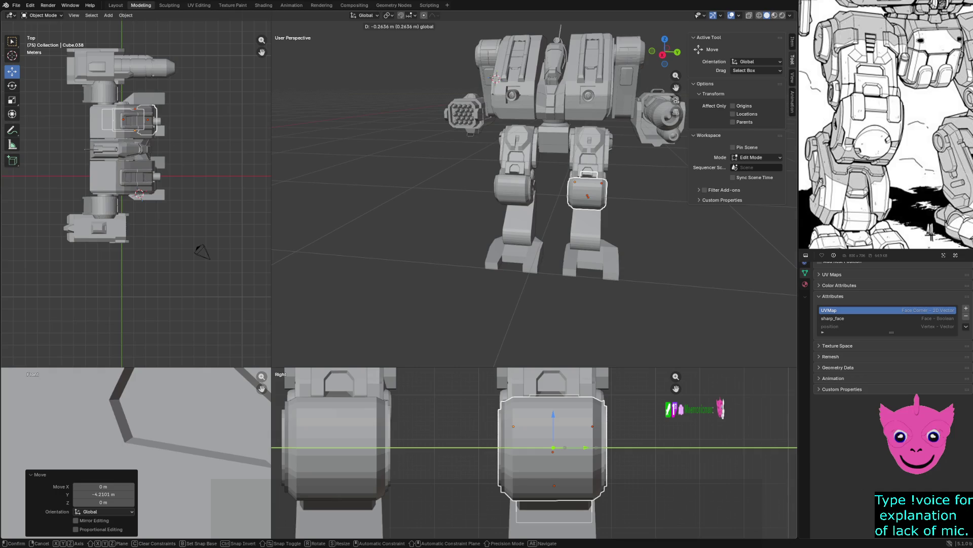
key(Return)
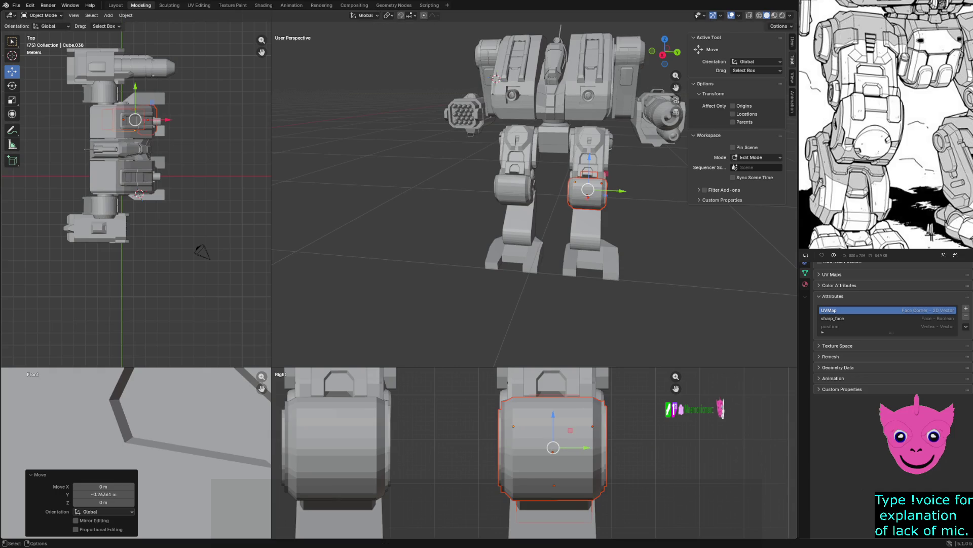
key(alt+a)
scroll(534, 453, down, 3)
scroll(535, 453, down, 3)
click(538, 452)
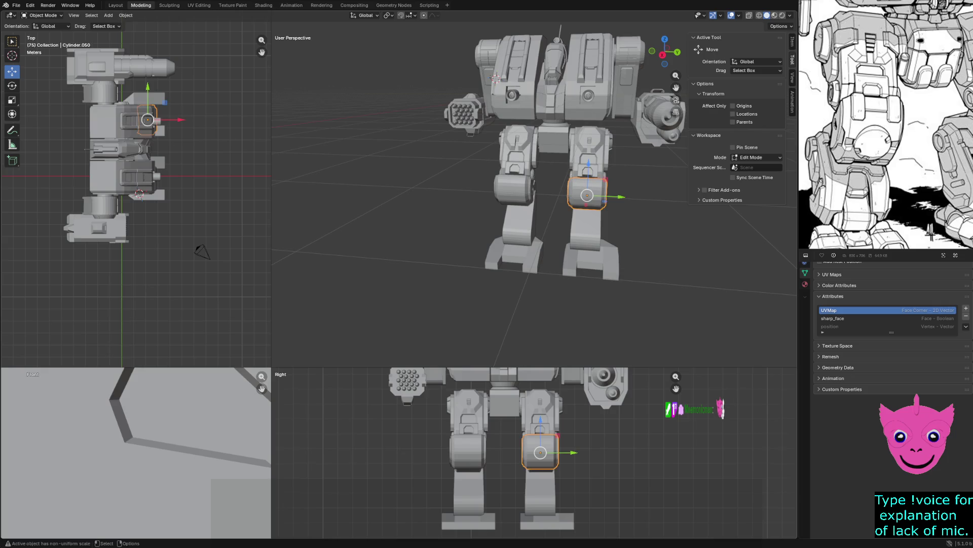
scroll(538, 452, down, 2)
key(alt+a)
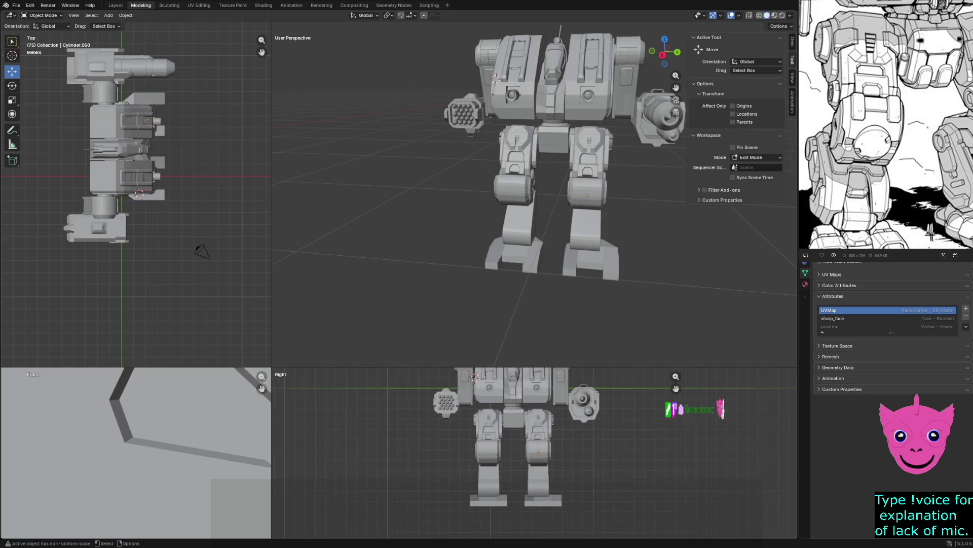
Step: Select the torso and box-select the upper-body parts in the Front viewport
middle_drag(533, 229, 471, 225)
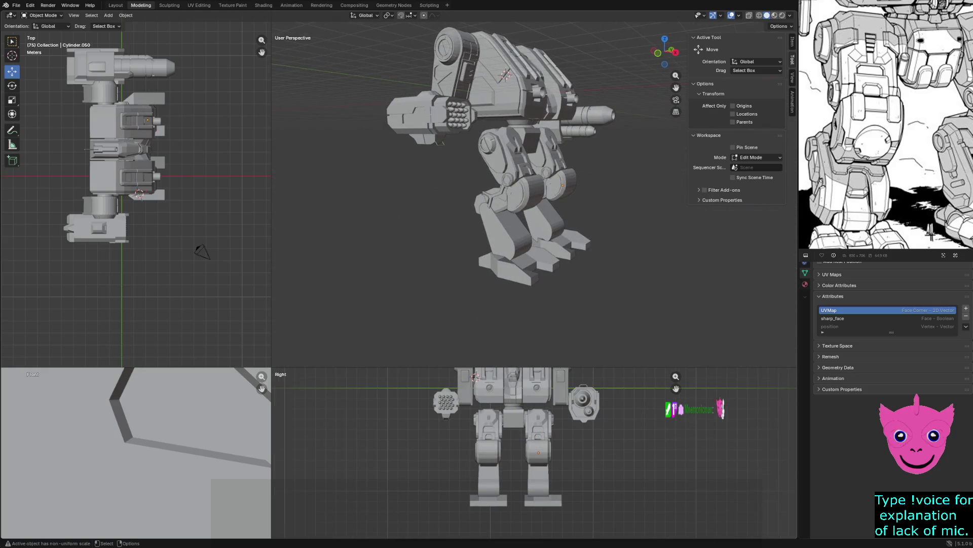
middle_drag(494, 197, 456, 228)
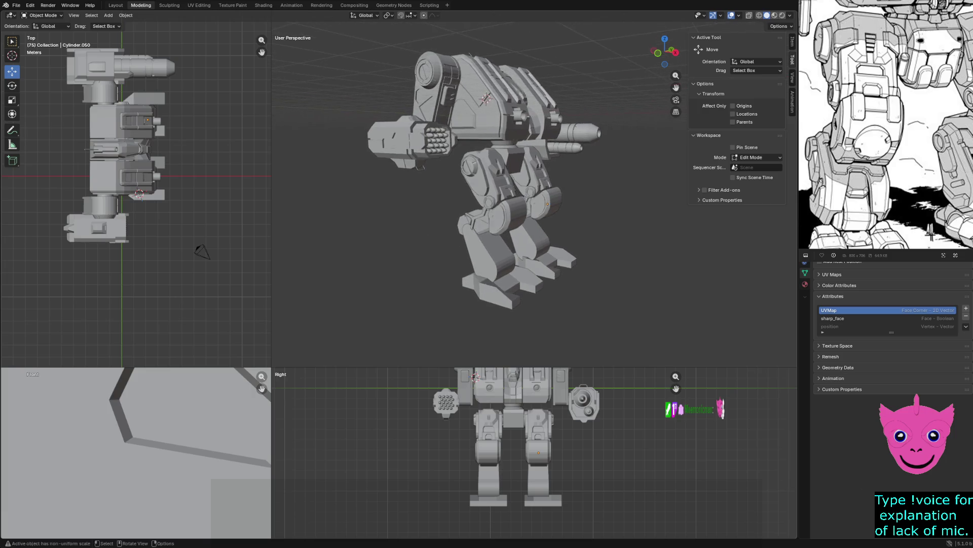
scroll(457, 228, down, 5)
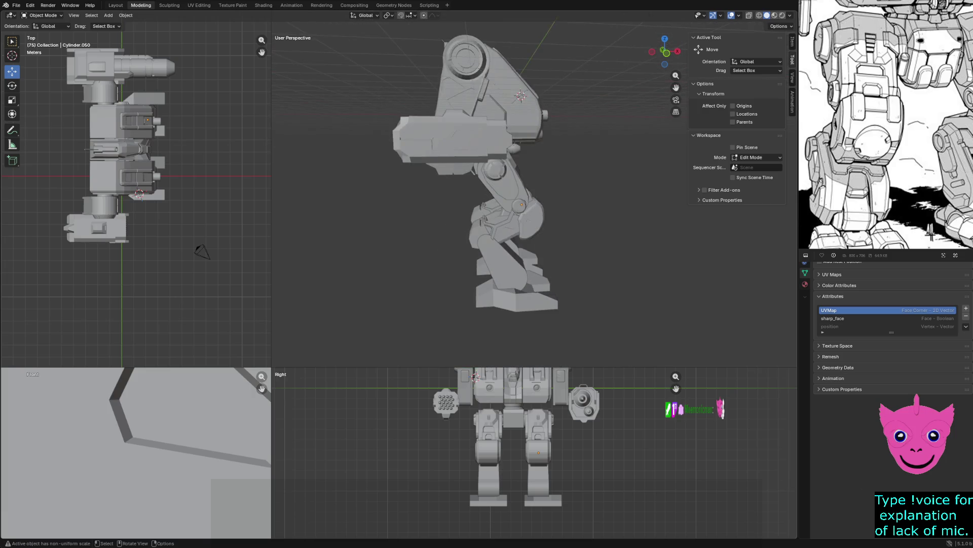
mouse_move(456, 229)
middle_down()
mouse_move(578, 213)
mouse_move(563, 221)
mouse_move(561, 120)
middle_up()
click(562, 120)
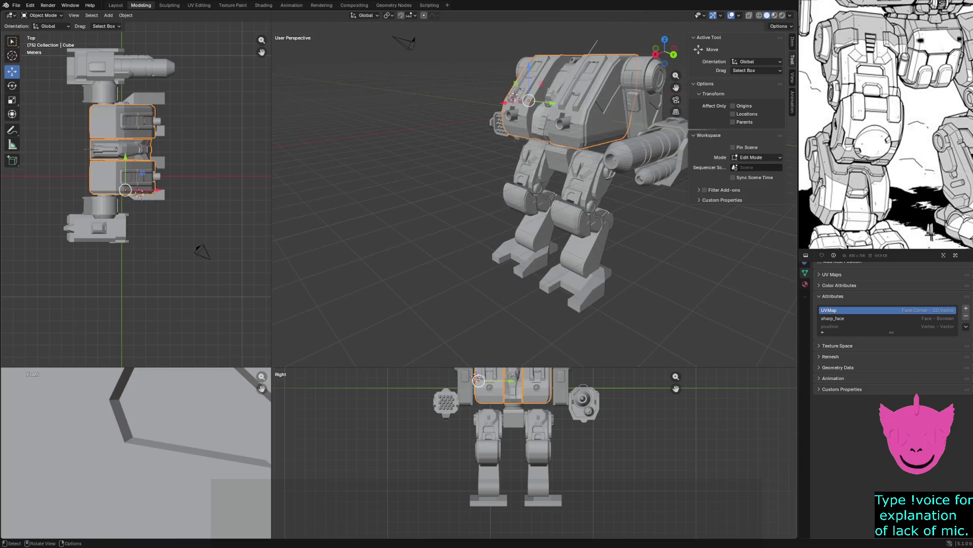
scroll(136, 453, down, 2)
scroll(135, 186, down, 2)
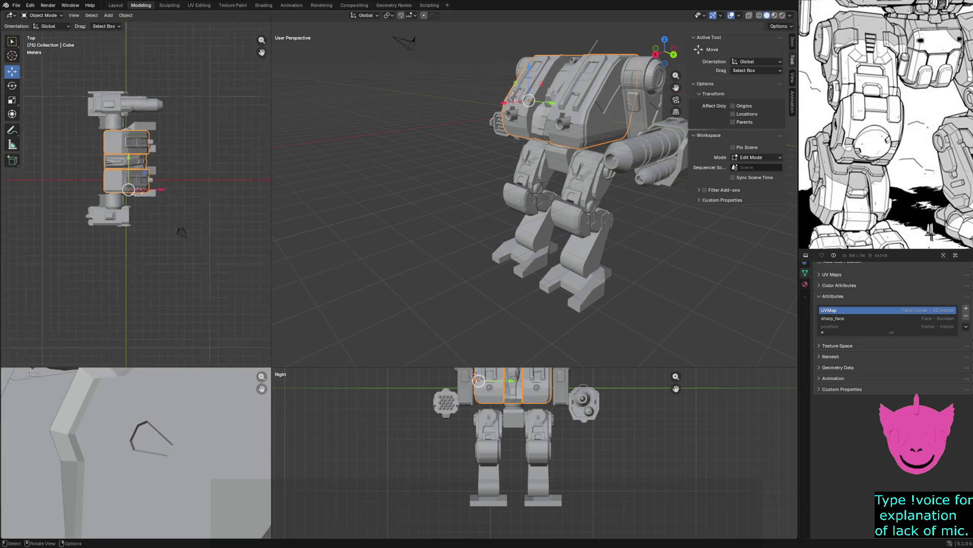
scroll(135, 186, down, 2)
scroll(136, 452, down, 2)
scroll(135, 453, down, 3)
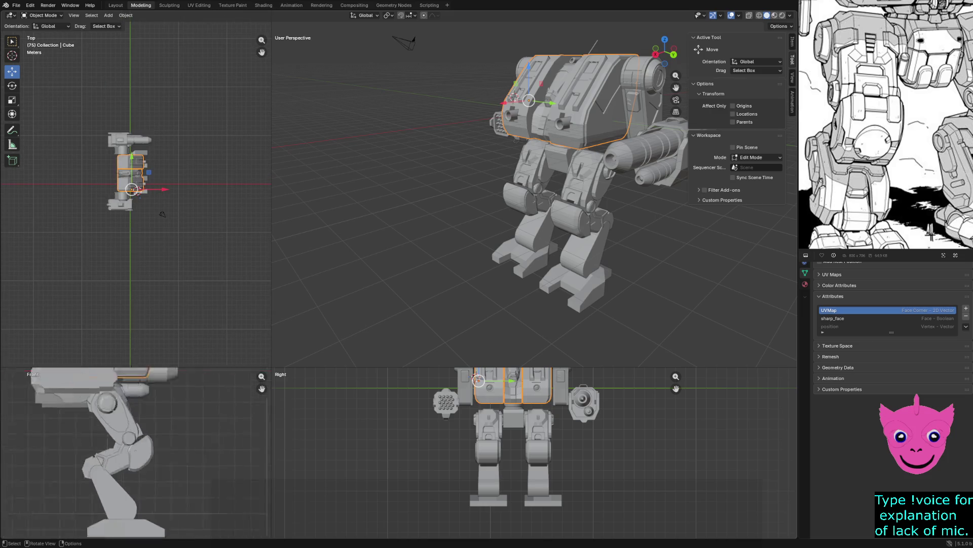
scroll(136, 452, down, 2)
scroll(135, 452, down, 2)
mouse_move(57, 380)
mouse_down()
mouse_move(163, 449)
mouse_move(167, 473)
mouse_up()
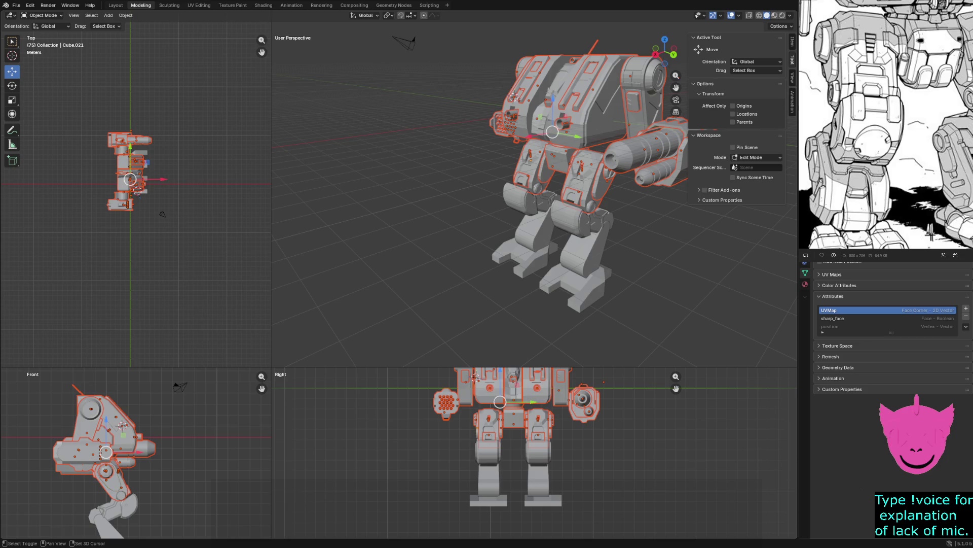
Step: Toggle leg and thigh parts in the trial selection, then clear it entirely
shift+click(162, 213)
shift+click(597, 183)
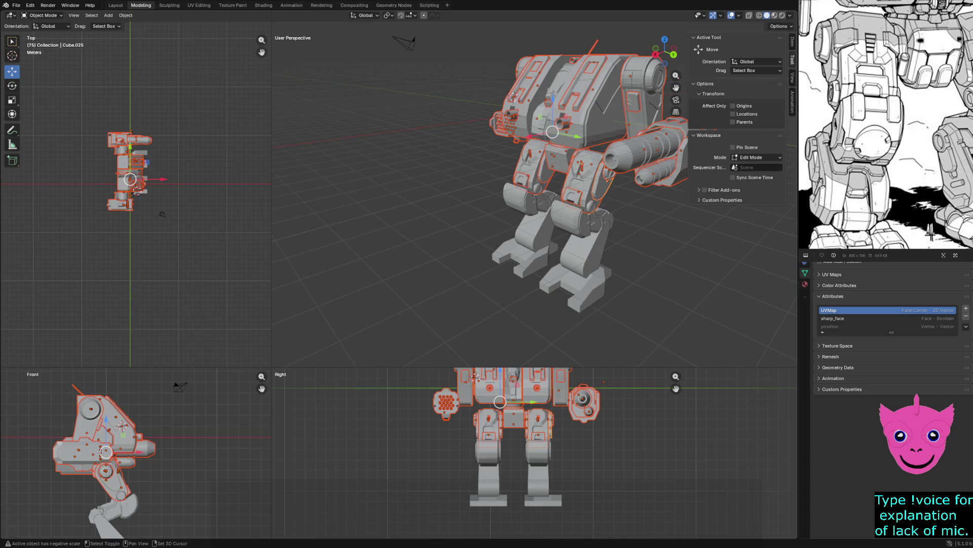
scroll(535, 186, up, 3)
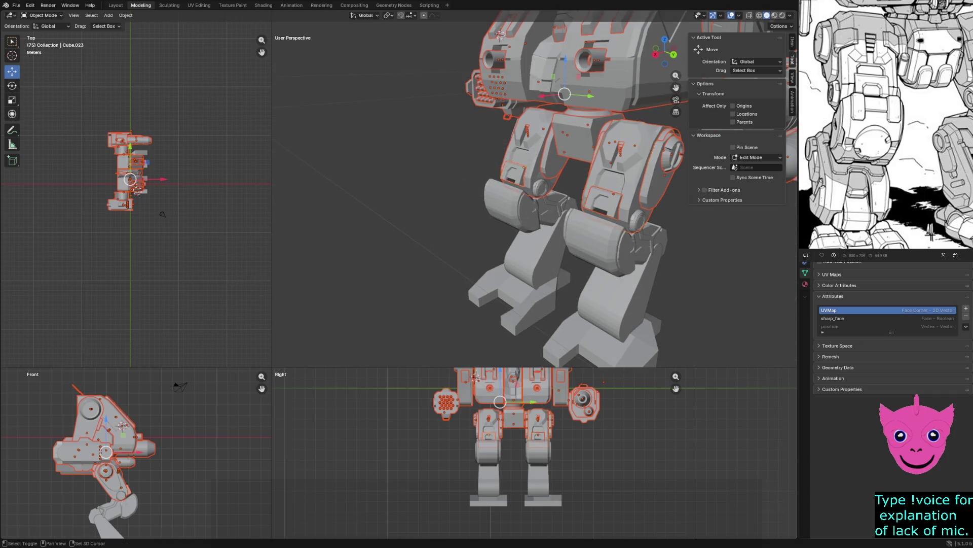
shift+click(532, 148)
shift+click(553, 152)
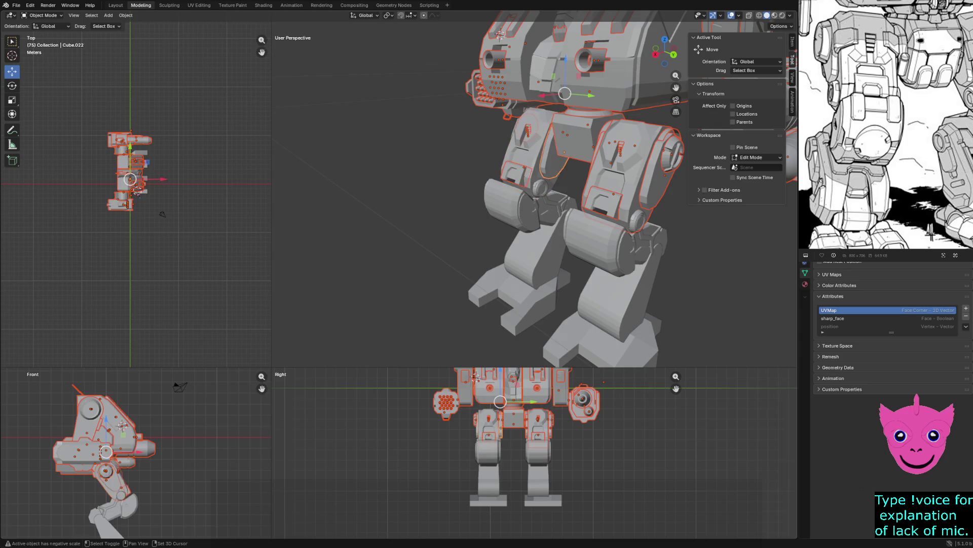
shift+click(554, 152)
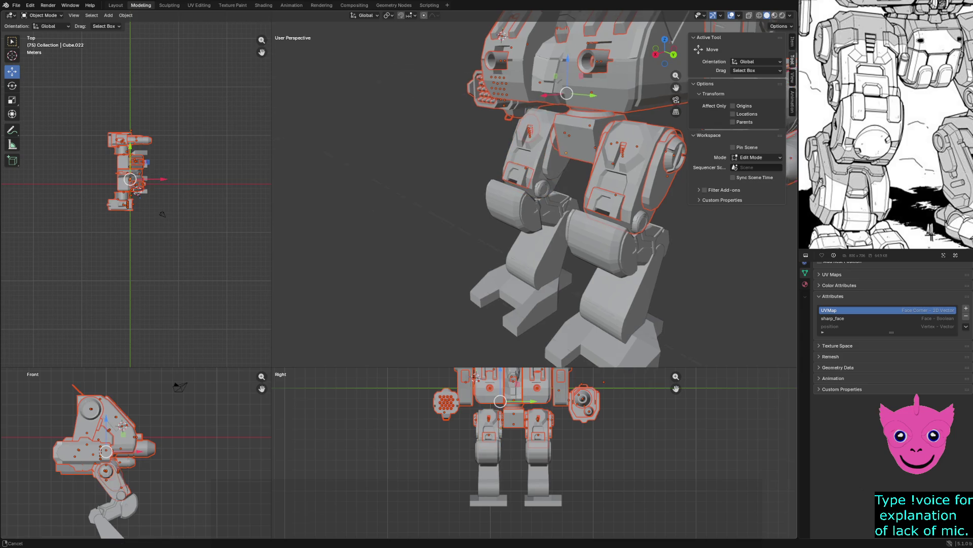
middle_drag(533, 190, 556, 182)
shift+click(533, 152)
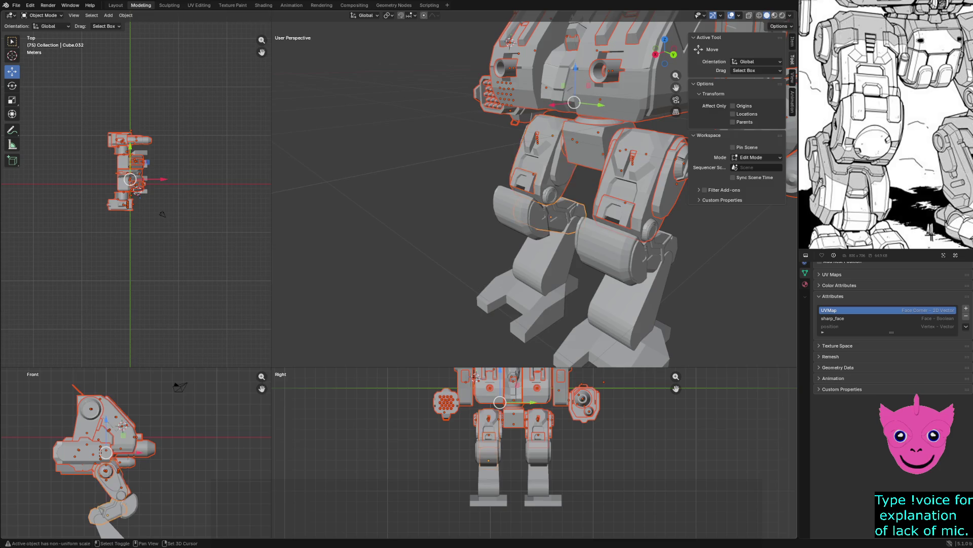
shift+click(543, 213)
shift+click(533, 262)
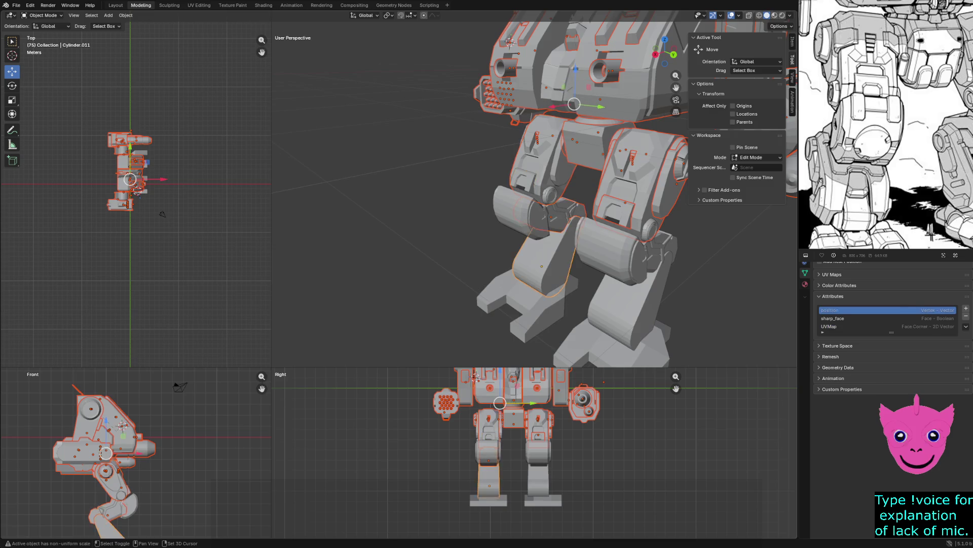
shift+click(564, 207)
key(alt+a)
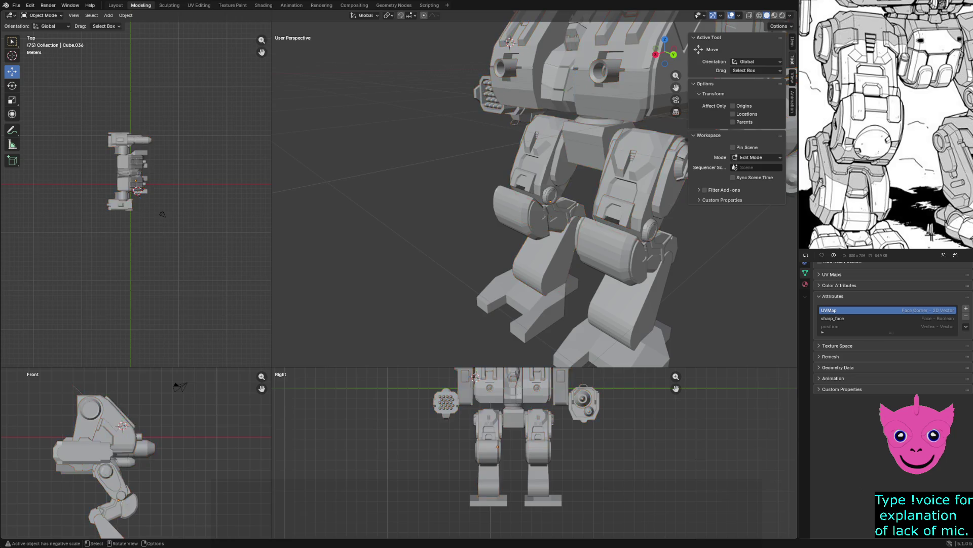
Step: Frame the mech in the Right viewport and start box-selecting torso and pods
mouse_move(533, 190)
middle_down()
mouse_move(555, 187)
mouse_move(533, 190)
middle_up()
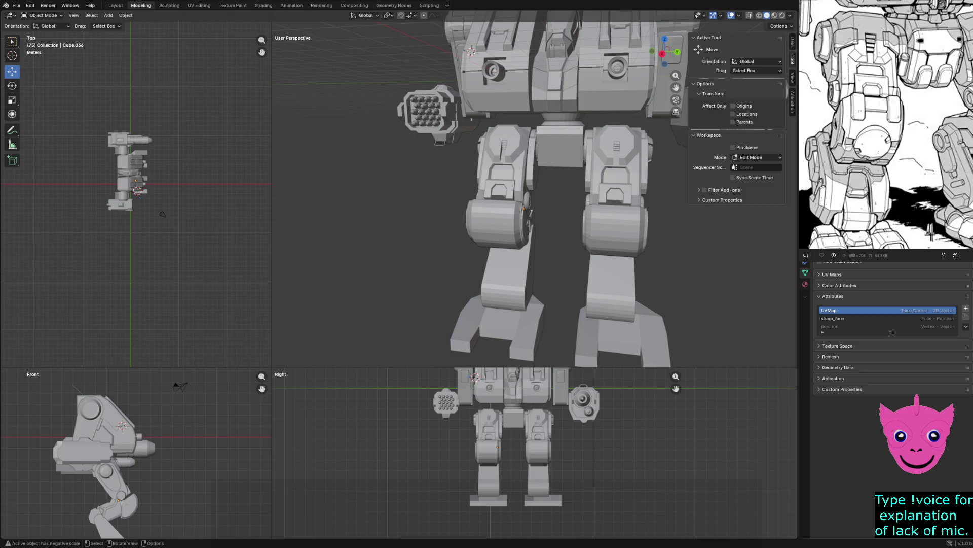
shift+middle_drag(532, 448, 505, 478)
shift+middle_drag(398, 370, 365, 395)
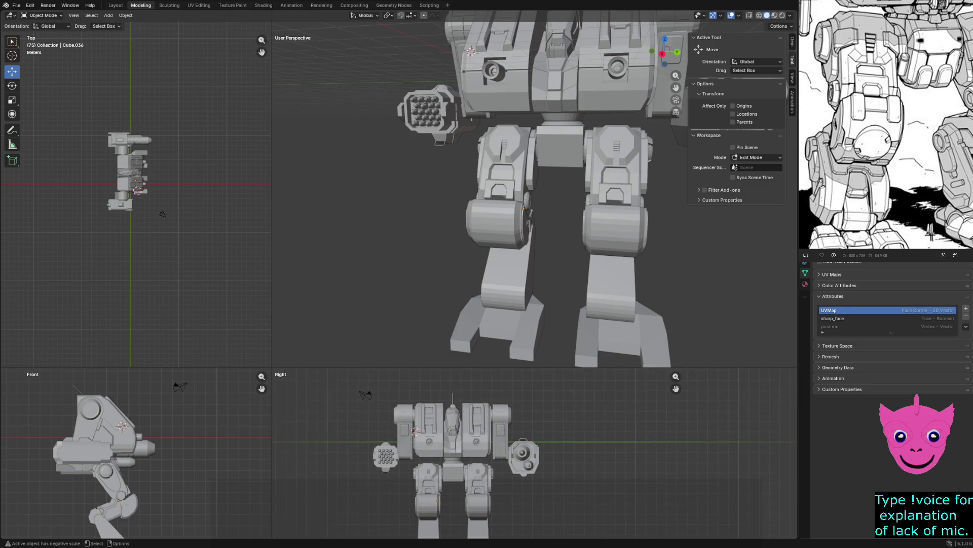
drag(346, 375, 541, 460)
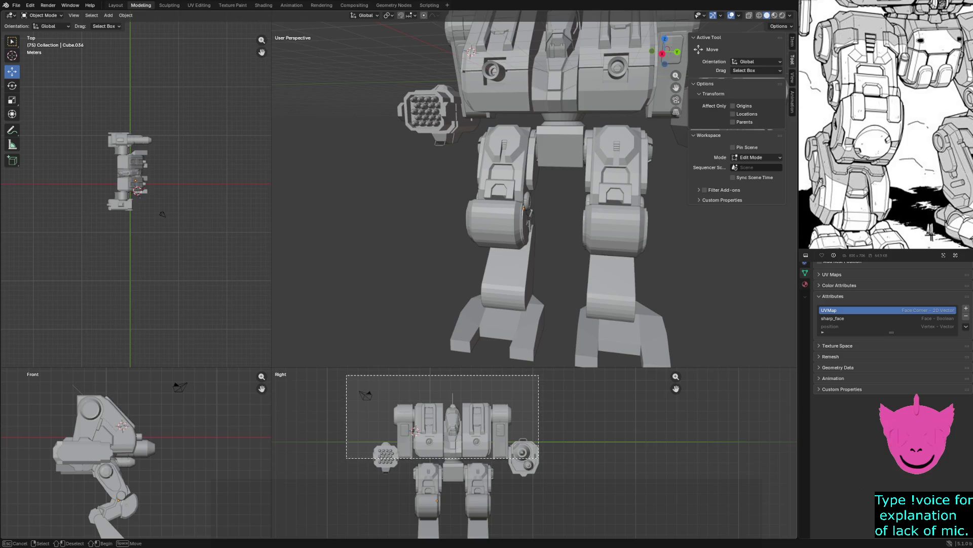
Step: Box-select the torso and both weapon pods in the Right viewport
drag(542, 460, 541, 459)
drag(369, 446, 408, 480)
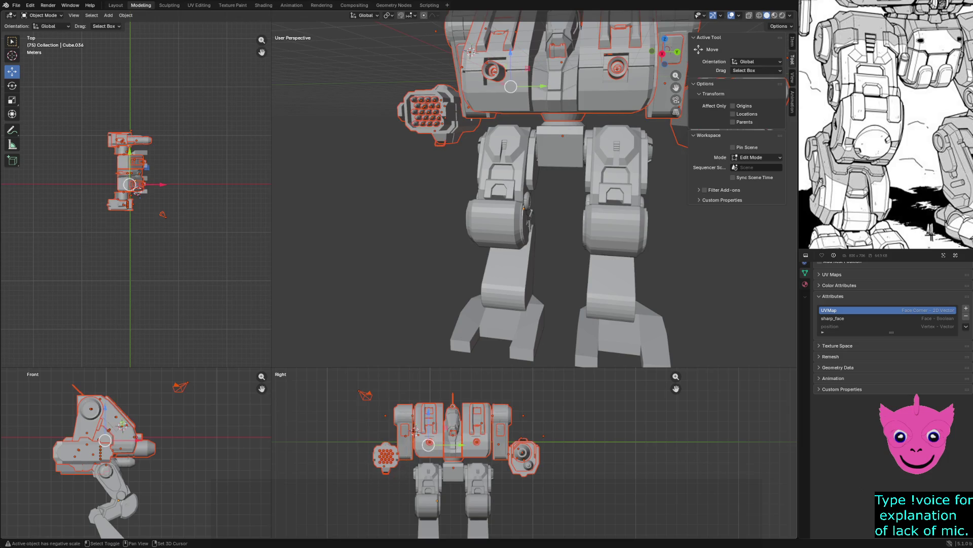
drag(570, 486, 504, 417)
drag(376, 389, 482, 444)
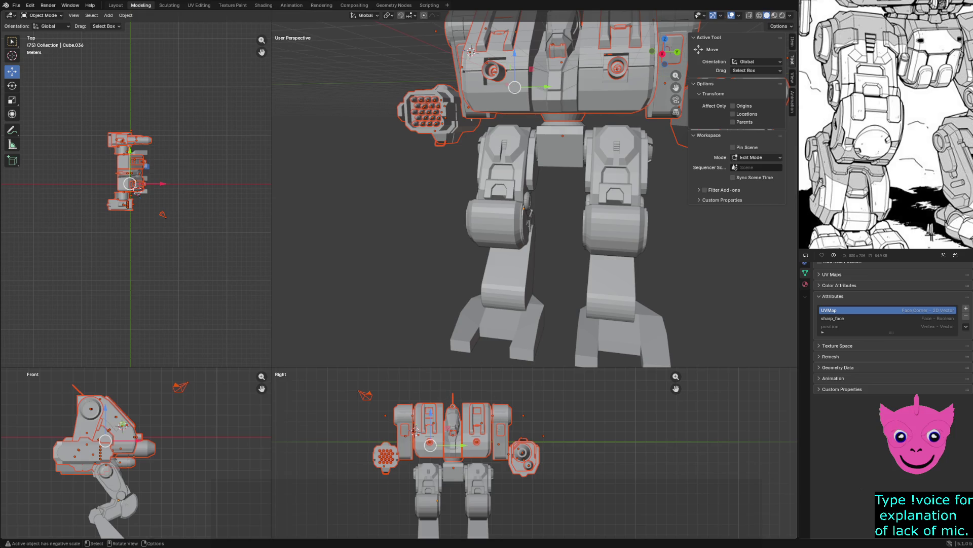
Step: Shift the upper body about 0.291 m along X, confirm and deselect
drag(121, 440, 131, 439)
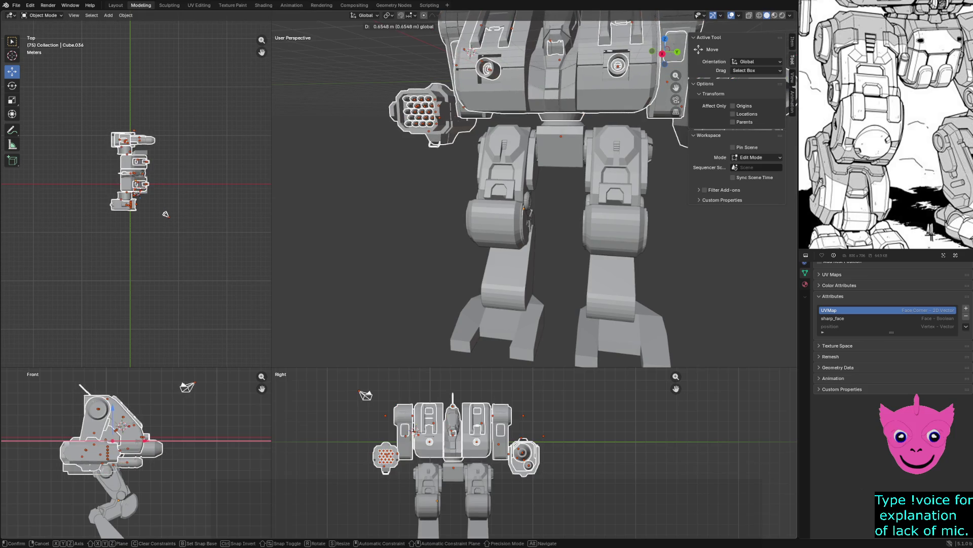
drag(165, 213, 163, 214)
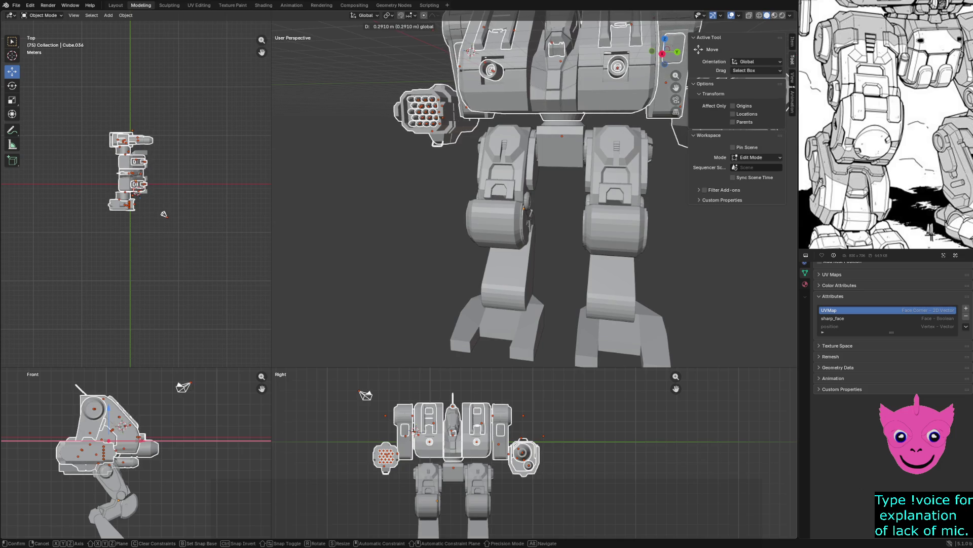
key(Return)
key(alt+a)
mouse_move(533, 229)
middle_down()
mouse_move(426, 228)
mouse_move(533, 229)
middle_up()
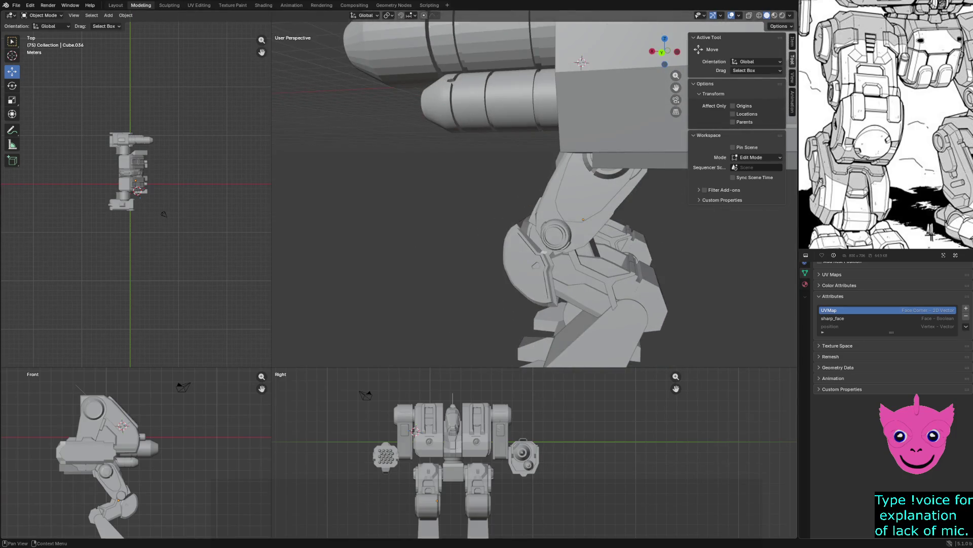
scroll(532, 191, down, 6)
middle_drag(533, 190, 441, 199)
scroll(487, 191, up, 2)
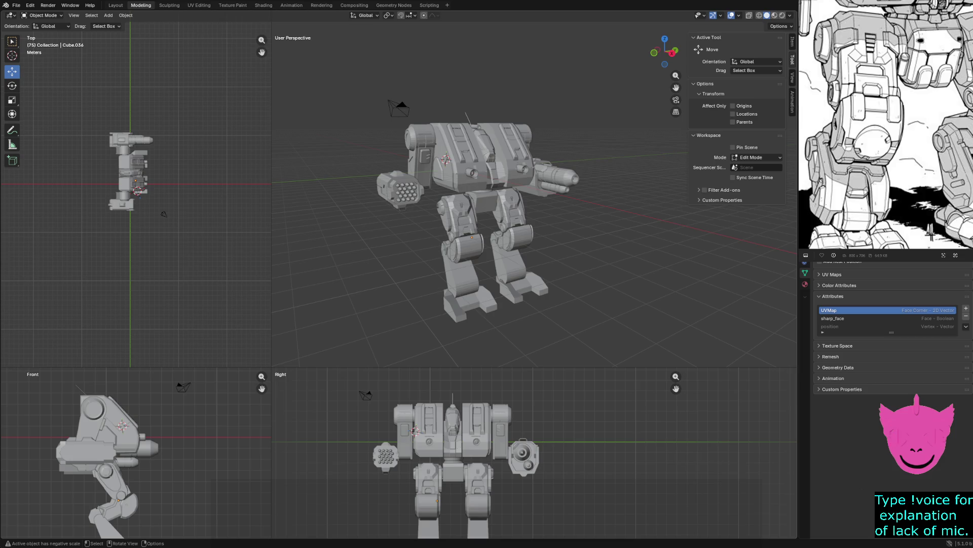
middle_drag(487, 198, 472, 190)
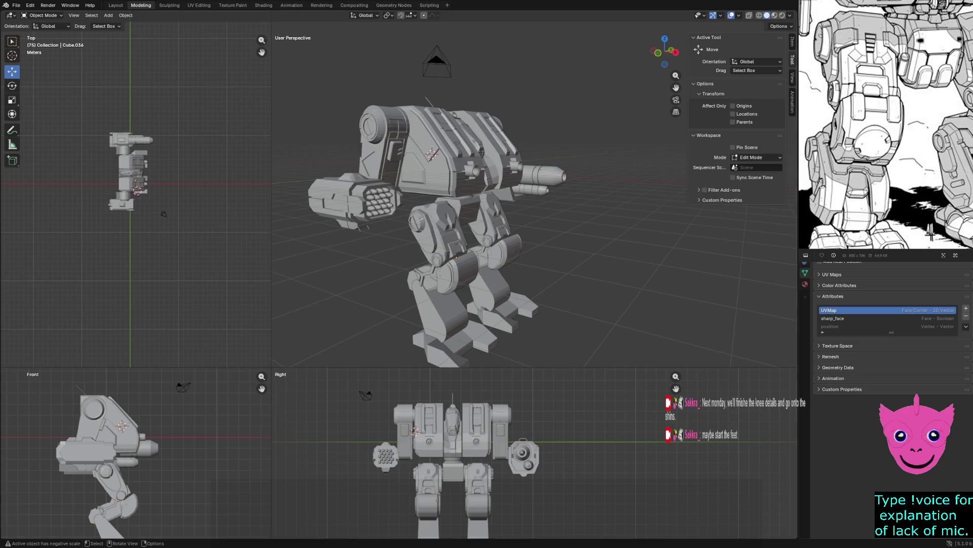
click(435, 278)
key(alt+a)
middle_drag(435, 278, 471, 251)
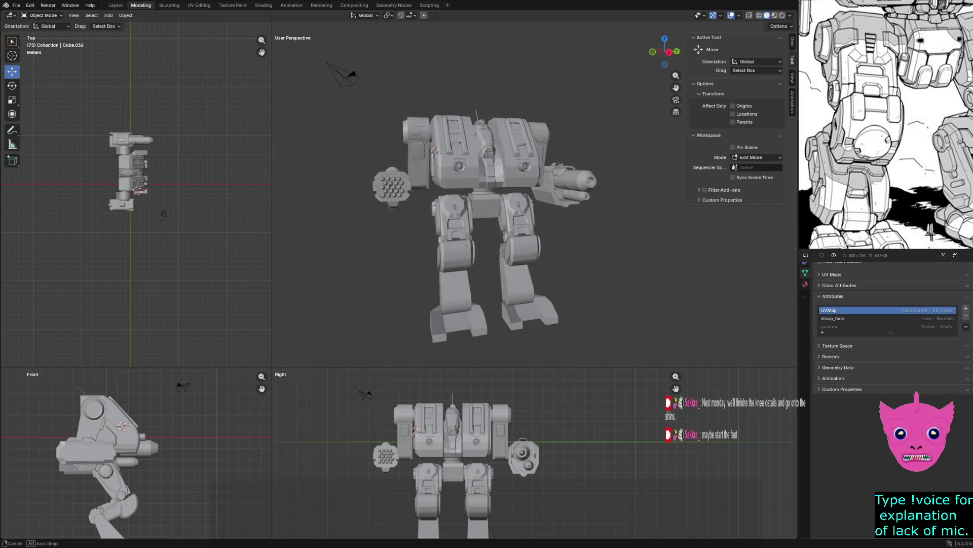